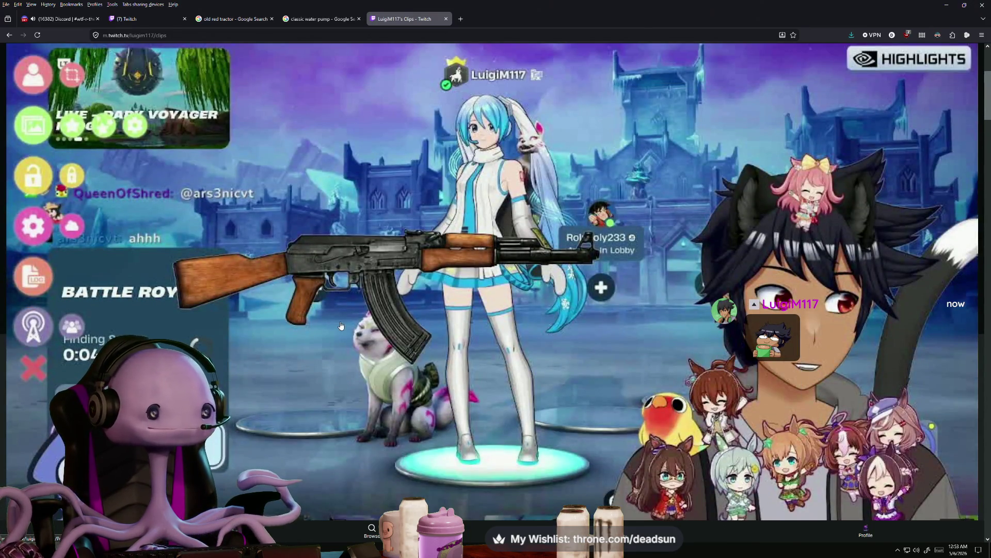
# - Scroll the Twitch clips feed past the Ring of Garfat clip into the Fortnite clips
pyautogui.scroll(-10, 341, 326)
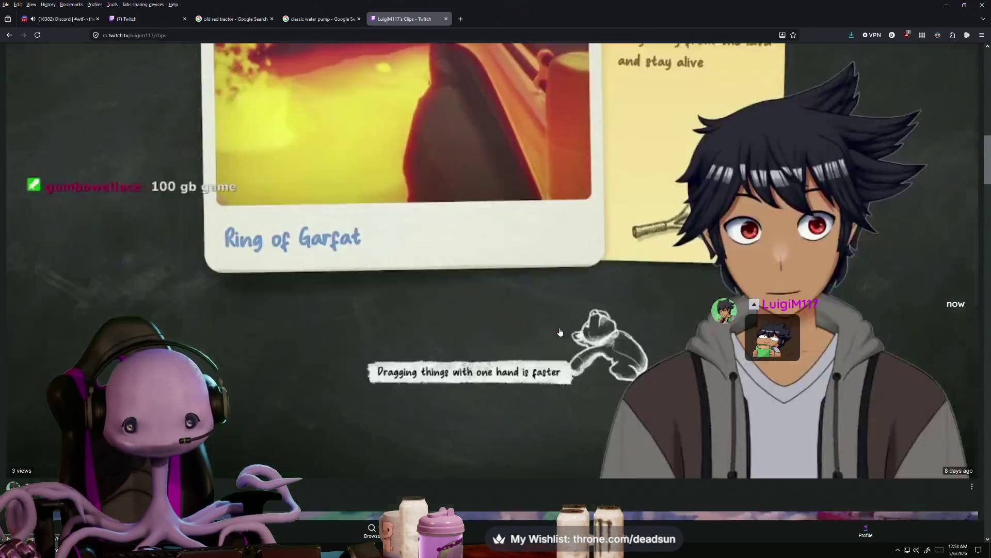
pyautogui.scroll(2, 559, 332)
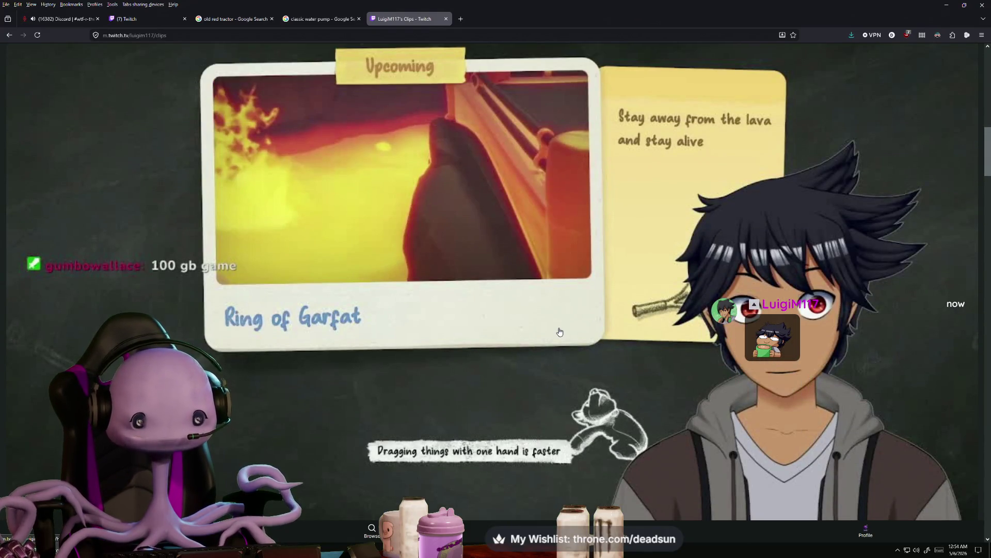
pyautogui.scroll(-8, 559, 333)
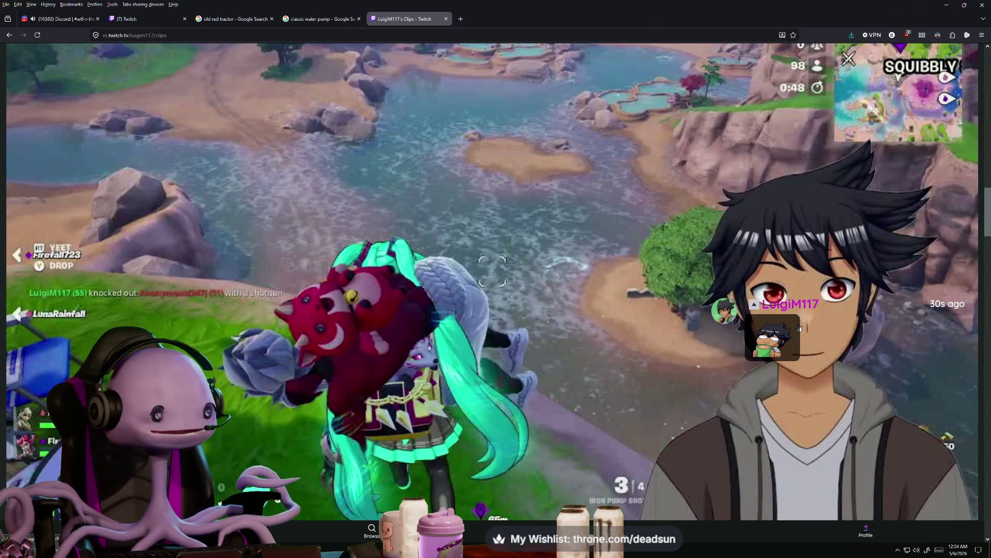
pyautogui.scroll(-5, 799, 328)
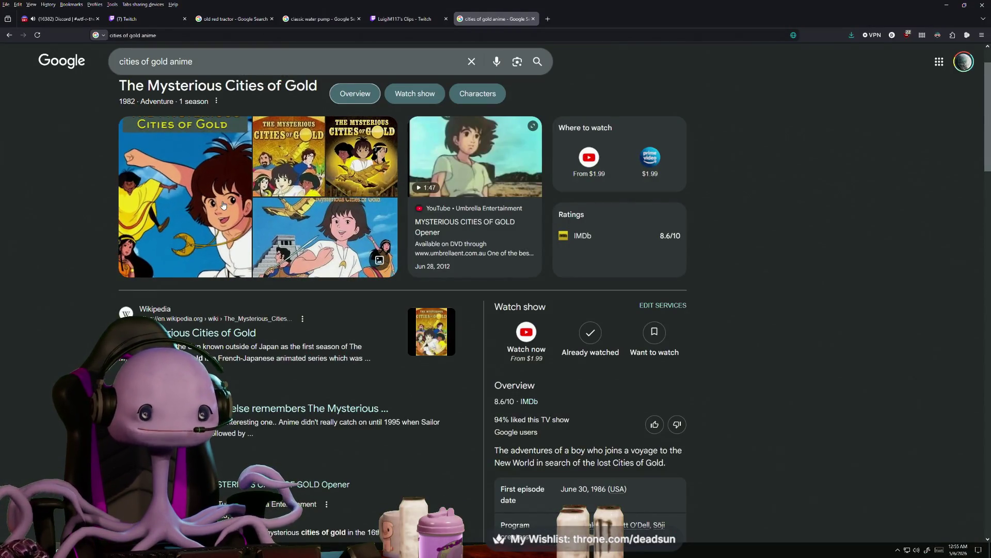
# - Switch between the Twitch clips and the 'cities of gold anime' search, ending on the Twitch beach clip
pyautogui.click(436, 21)
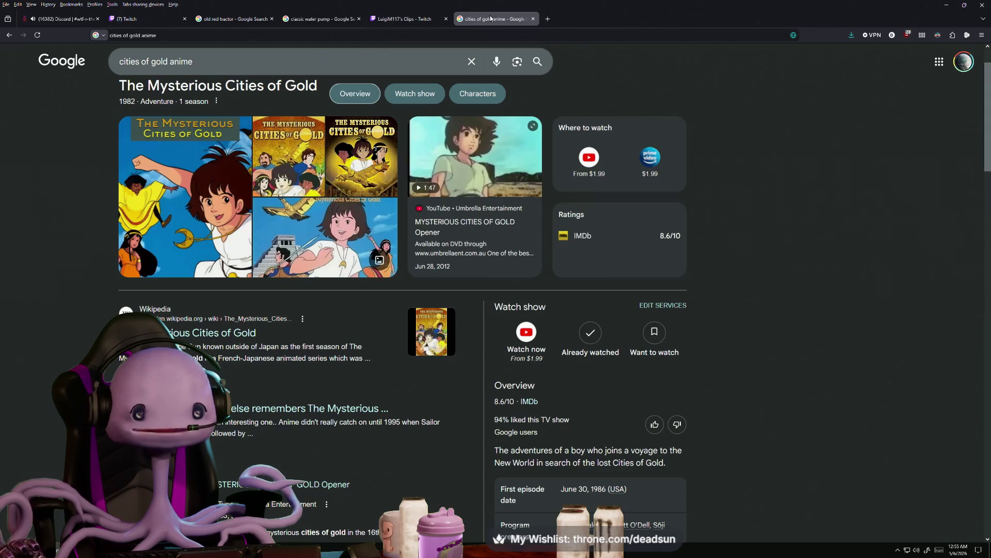
pyautogui.click(493, 18)
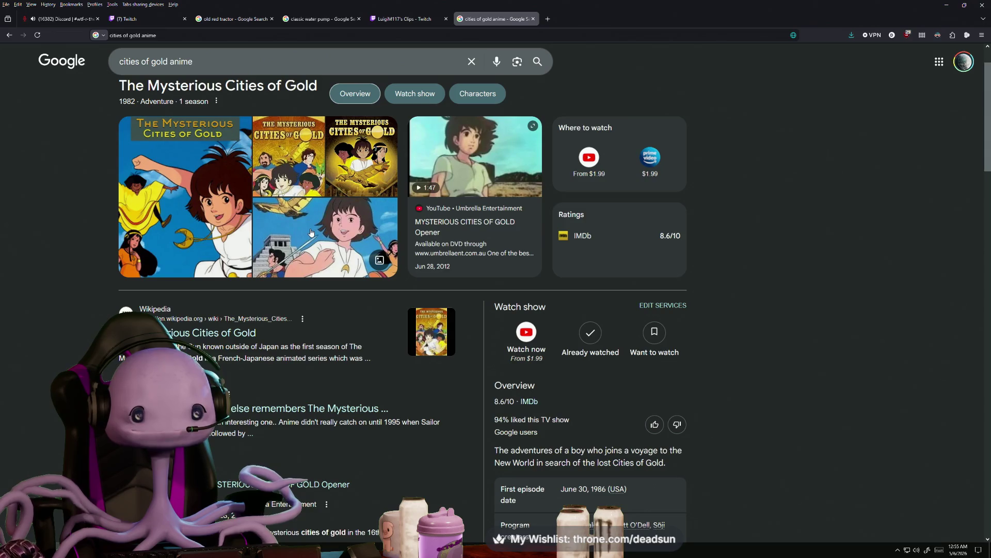
pyautogui.click(418, 21)
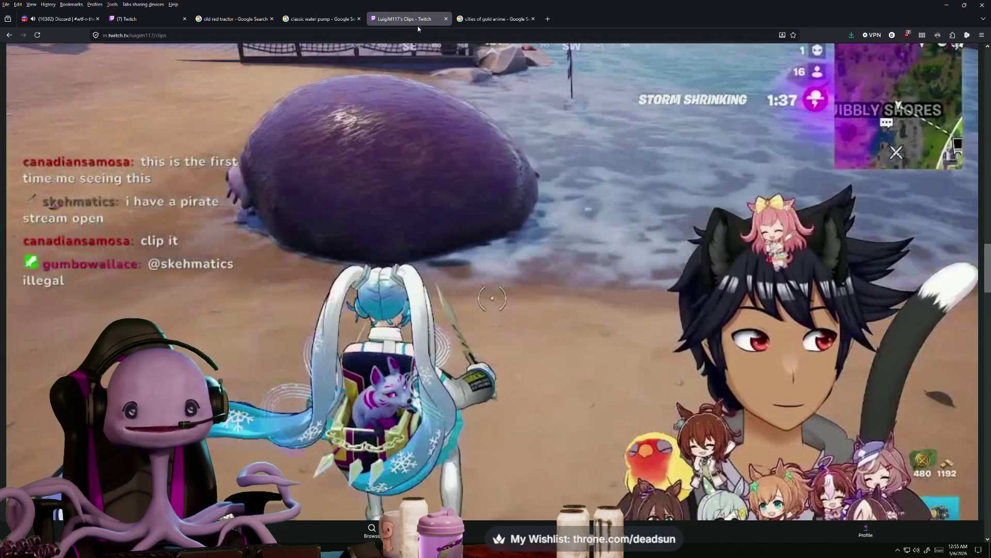
# - Watch the Fortnite beach clip fullscreen
pyautogui.doubleClick(740, 324)
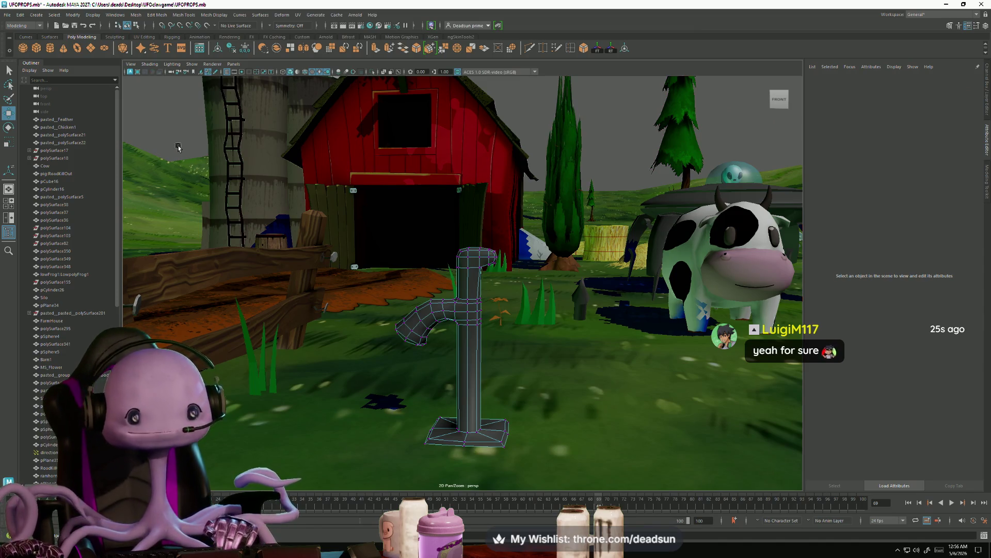
# - Add a cube (pCube57) from the shelf, move it onto the pump and shrink it to pipe size
pyautogui.click(37, 50)
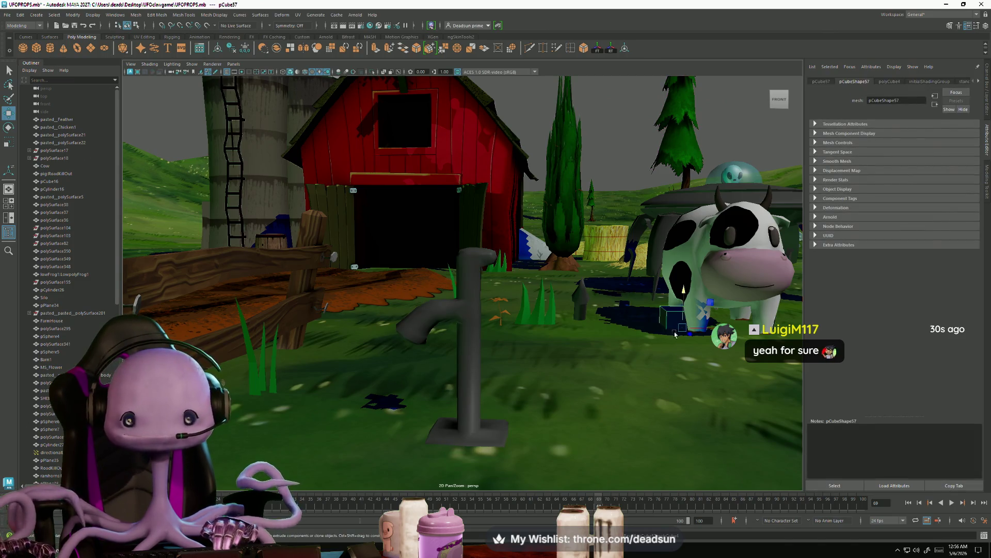
pyautogui.scroll(8, 692, 336)
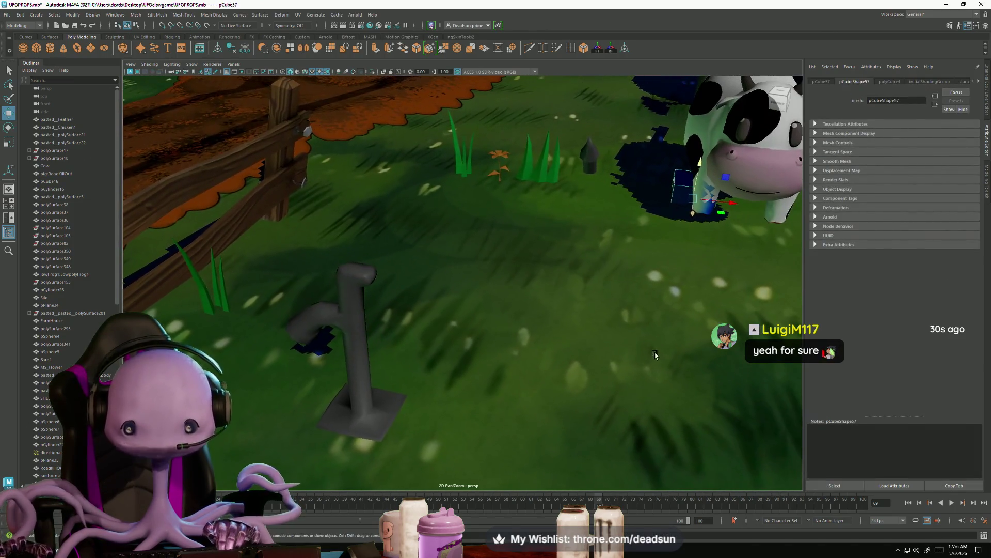
pyautogui.moveTo(682, 199); pyautogui.dragTo(375, 410)
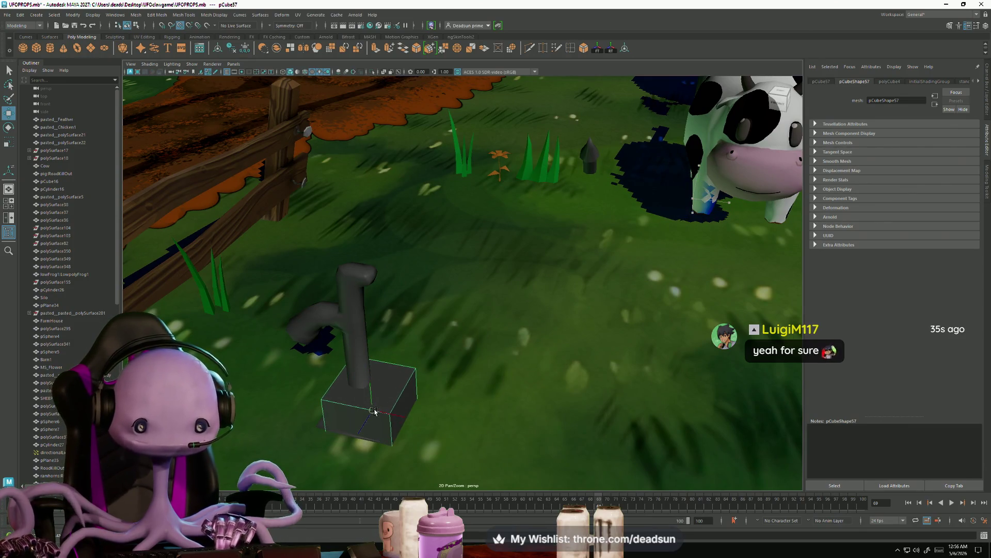
pyautogui.press('r')
pyautogui.moveTo(373, 409)
pyautogui.mouseDown()
pyautogui.moveTo(330, 416)
pyautogui.moveTo(385, 395)
pyautogui.moveTo(382, 216)
pyautogui.mouseUp()
pyautogui.press('w')
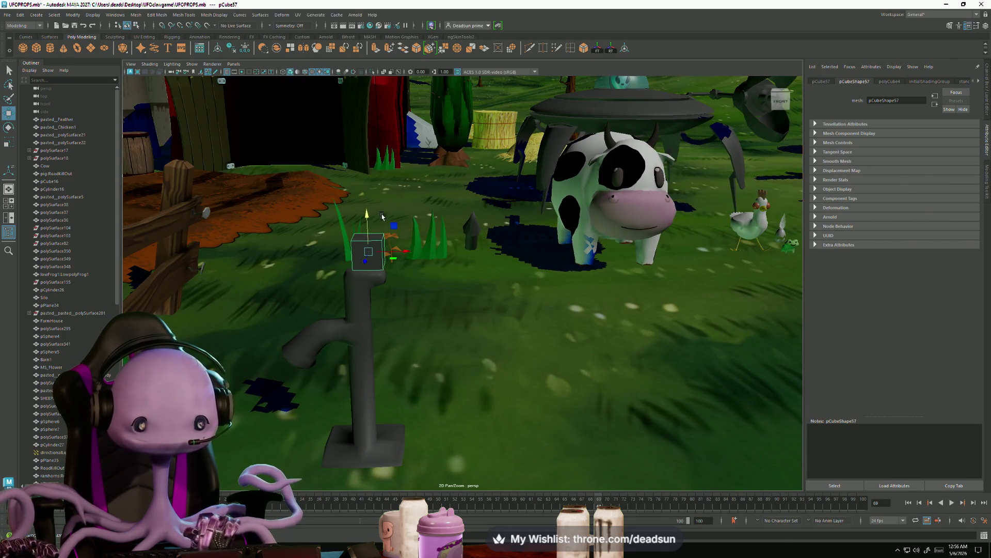
pyautogui.press('e')
pyautogui.press('r')
pyautogui.moveTo(368, 252); pyautogui.dragTo(360, 255)
pyautogui.press('f')
pyautogui.moveTo(377, 287)
pyautogui.keyDown('alt'); pyautogui.mouseDown()
pyautogui.moveTo(413, 336)
pyautogui.moveTo(426, 316)
pyautogui.moveTo(486, 320)
pyautogui.moveTo(505, 295)
pyautogui.moveTo(527, 295)
pyautogui.mouseUp(); pyautogui.keyUp('alt')
# - Lower the cube onto the pump top and extrude its top face upward twice
pyautogui.press('w')
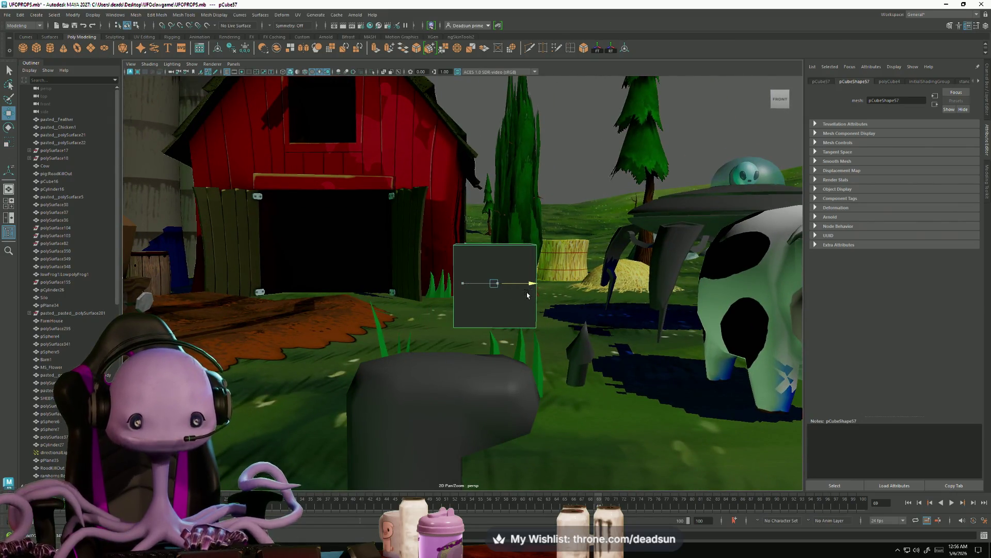
pyautogui.moveTo(493, 250); pyautogui.dragTo(493, 284)
pyautogui.moveTo(439, 321)
pyautogui.keyDown('alt'); pyautogui.mouseDown()
pyautogui.moveTo(437, 345)
pyautogui.moveTo(477, 272)
pyautogui.mouseUp(); pyautogui.keyUp('alt')
pyautogui.press('F11')
pyautogui.click(476, 286)
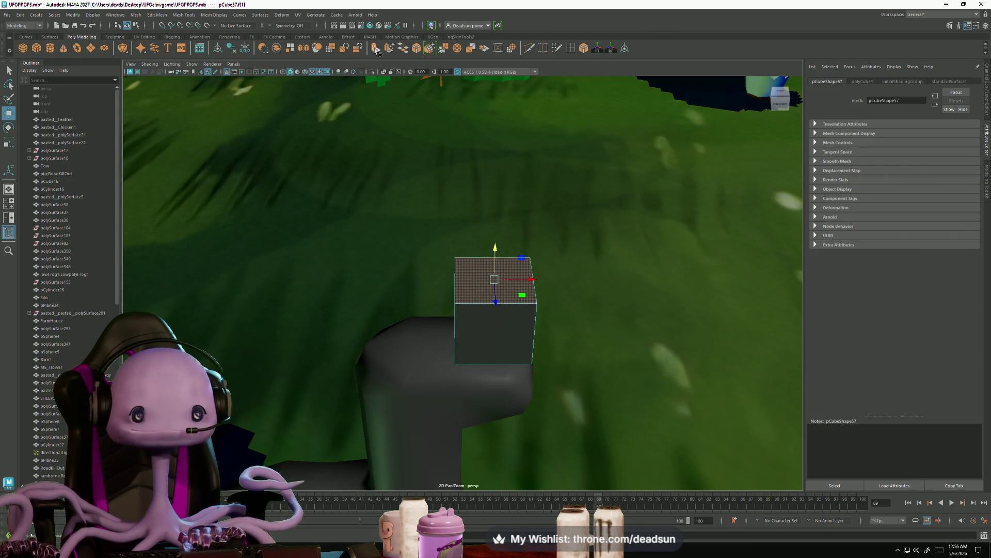
pyautogui.click(376, 49)
pyautogui.moveTo(496, 245)
pyautogui.mouseDown()
pyautogui.moveTo(495, 163)
pyautogui.moveTo(372, 103)
pyautogui.mouseUp()
pyautogui.click(375, 49)
# - Extrude a side face of the cube outward into a blocky spout
pyautogui.click(457, 217)
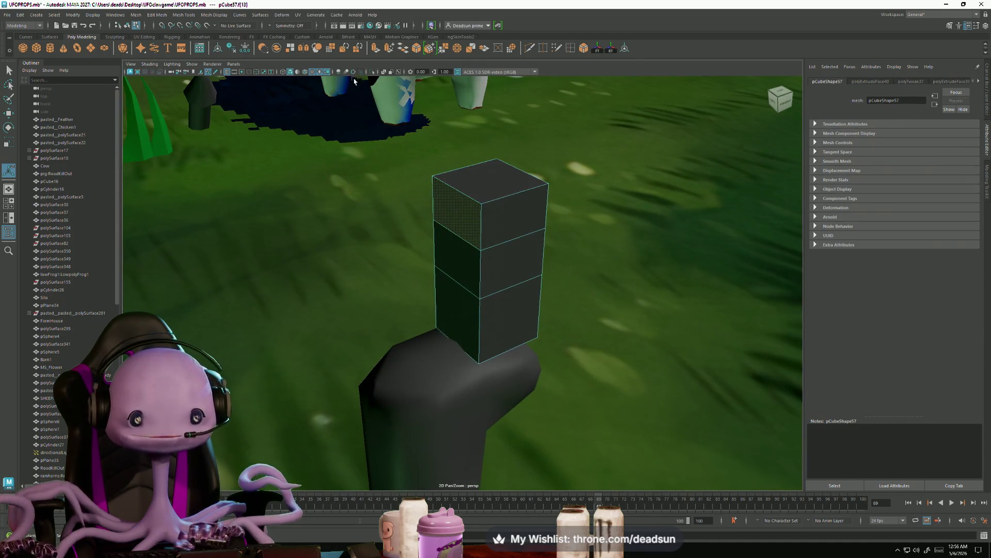
pyautogui.hotkey('ctrl', 'e')
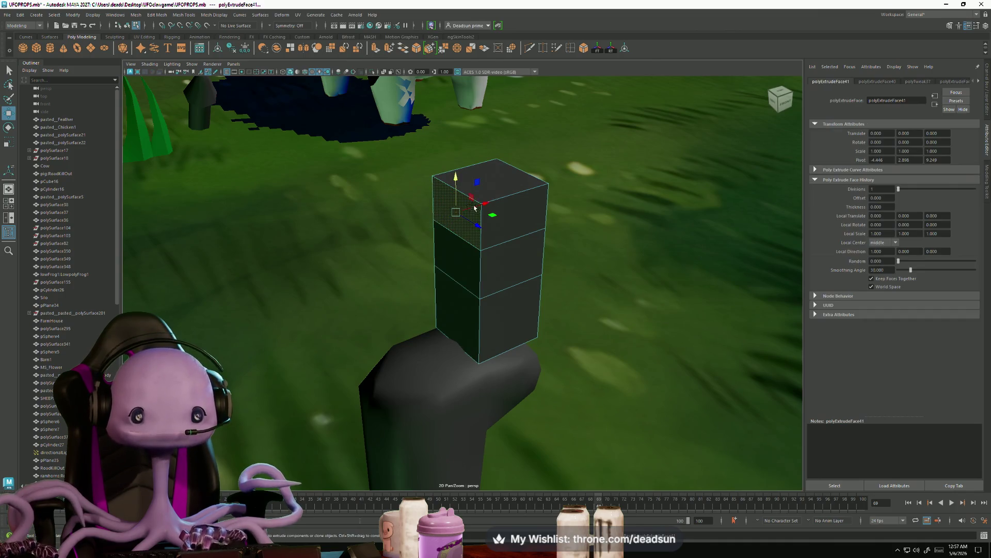
pyautogui.moveTo(482, 214)
pyautogui.mouseDown()
pyautogui.moveTo(403, 241)
pyautogui.moveTo(410, 232)
pyautogui.moveTo(475, 289)
pyautogui.moveTo(497, 330)
pyautogui.moveTo(542, 325)
pyautogui.mouseUp()
pyautogui.click(498, 330)
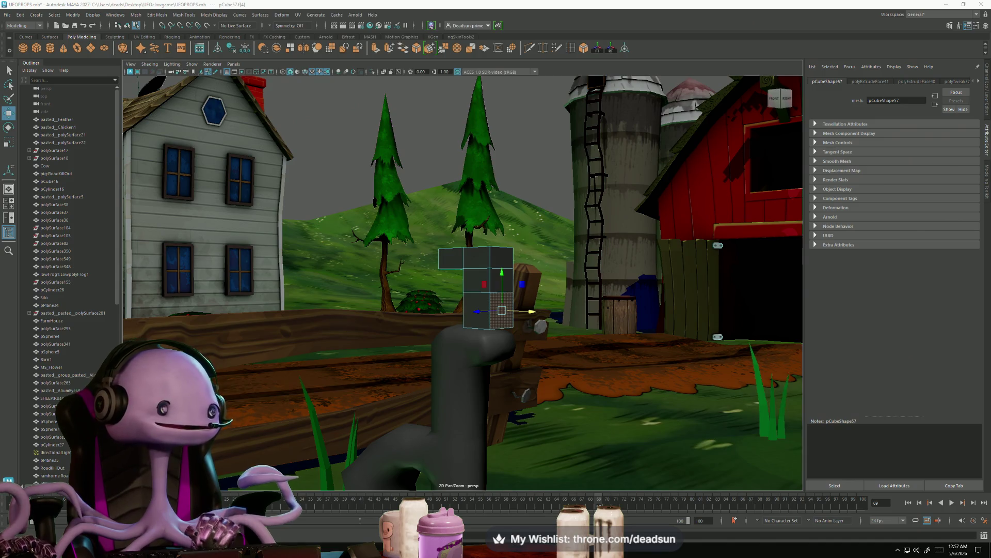
pyautogui.hotkey('alt', 'Tab')
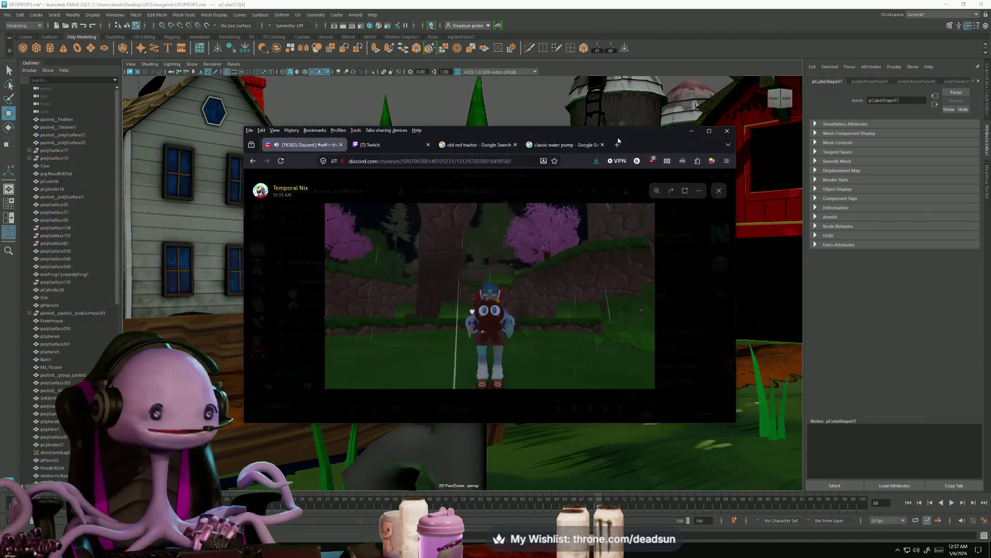
pyautogui.moveTo(616, 114)
pyautogui.mouseDown()
pyautogui.moveTo(439, 137)
pyautogui.moveTo(568, 111)
pyautogui.moveTo(617, 189)
pyautogui.moveTo(453, 139)
pyautogui.moveTo(606, 89)
pyautogui.moveTo(788, 115)
pyautogui.moveTo(512, 166)
pyautogui.moveTo(635, 122)
pyautogui.moveTo(795, 163)
pyautogui.moveTo(562, 108)
pyautogui.moveTo(623, 113)
pyautogui.moveTo(696, 127)
pyautogui.moveTo(498, 104)
pyautogui.moveTo(697, 100)
pyautogui.moveTo(582, 97)
pyautogui.moveTo(483, 137)
pyautogui.moveTo(699, 148)
pyautogui.moveTo(538, 162)
pyautogui.moveTo(597, 137)
pyautogui.moveTo(752, 165)
pyautogui.moveTo(506, 87)
pyautogui.moveTo(748, 81)
pyautogui.moveTo(792, 229)
pyautogui.moveTo(491, 186)
pyautogui.moveTo(517, 71)
pyautogui.moveTo(768, 77)
pyautogui.moveTo(534, 104)
pyautogui.moveTo(605, 77)
pyautogui.moveTo(618, 117)
pyautogui.moveTo(460, 88)
pyautogui.moveTo(567, 92)
pyautogui.mouseUp()
pyautogui.click(477, 229)
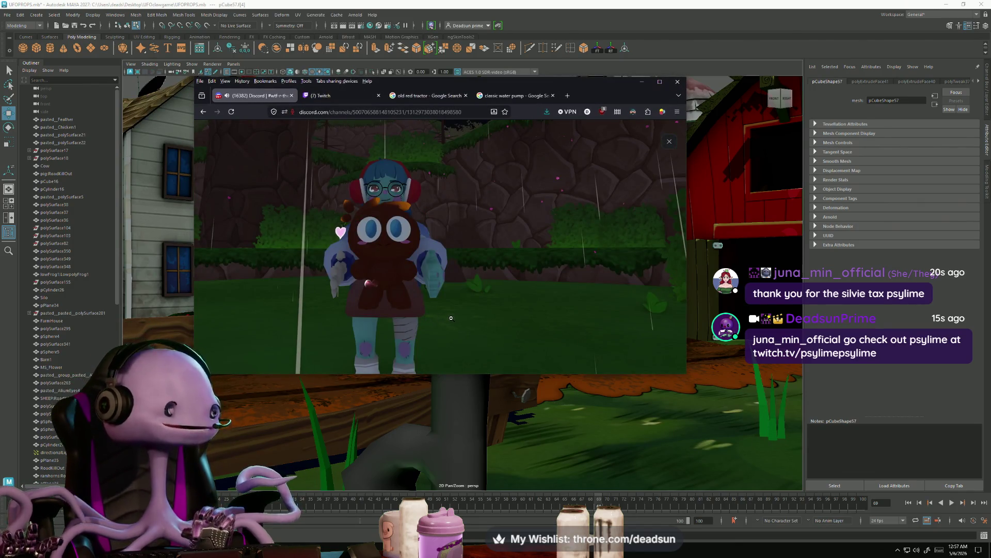
pyautogui.click(482, 299)
pyautogui.click(642, 82)
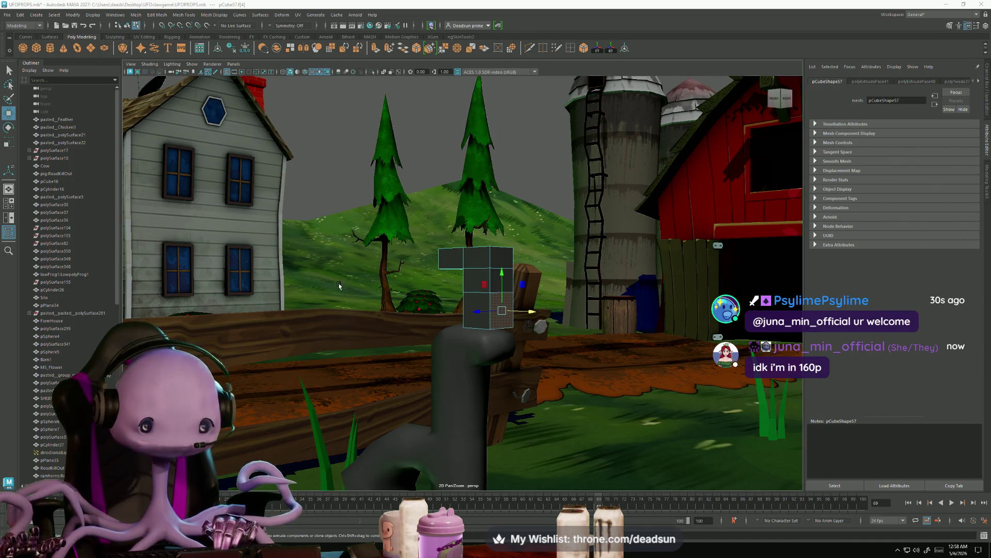
# - Extrude the selected spout faces out slightly
pyautogui.moveTo(421, 184)
pyautogui.keyDown('alt'); pyautogui.mouseDown()
pyautogui.moveTo(424, 213)
pyautogui.moveTo(381, 244)
pyautogui.moveTo(377, 284)
pyautogui.mouseUp(); pyautogui.keyUp('alt')
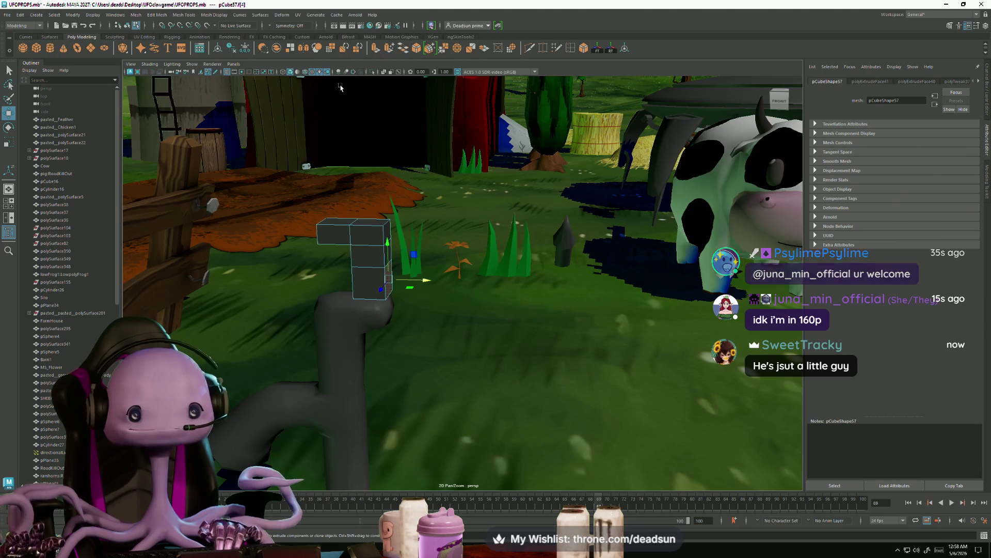
pyautogui.click(377, 48)
pyautogui.moveTo(415, 286)
pyautogui.mouseDown()
pyautogui.moveTo(444, 290)
pyautogui.moveTo(361, 284)
pyautogui.moveTo(386, 388)
pyautogui.moveTo(395, 294)
pyautogui.mouseUp()
# - Extrude end face f[18] down toward the ground with Local Translate Z 0.708
pyautogui.click(413, 292)
pyautogui.click(375, 49)
pyautogui.keyDown('alt'); pyautogui.moveTo(404, 403); pyautogui.dragTo(426, 420); pyautogui.keyUp('alt')
pyautogui.moveTo(412, 319)
pyautogui.mouseDown()
pyautogui.moveTo(412, 415)
pyautogui.moveTo(462, 401)
pyautogui.moveTo(445, 411)
pyautogui.mouseUp()
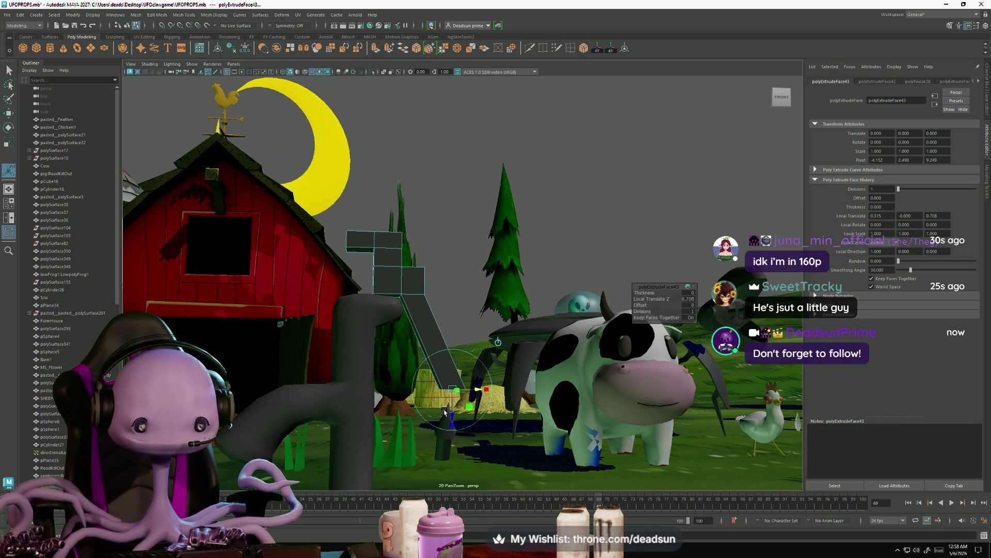
# - Shift the spout tip's end vertices vtx[22:23] slightly left
pyautogui.press('e')
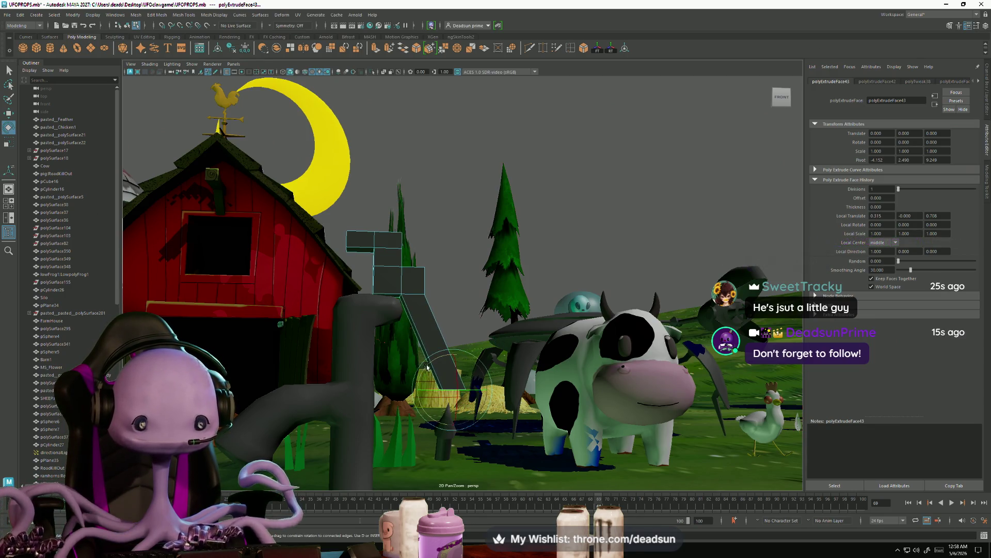
pyautogui.click(432, 277)
pyautogui.keyDown('alt'); pyautogui.moveTo(432, 277); pyautogui.dragTo(423, 269); pyautogui.keyUp('alt')
pyautogui.click(424, 269)
pyautogui.press('w')
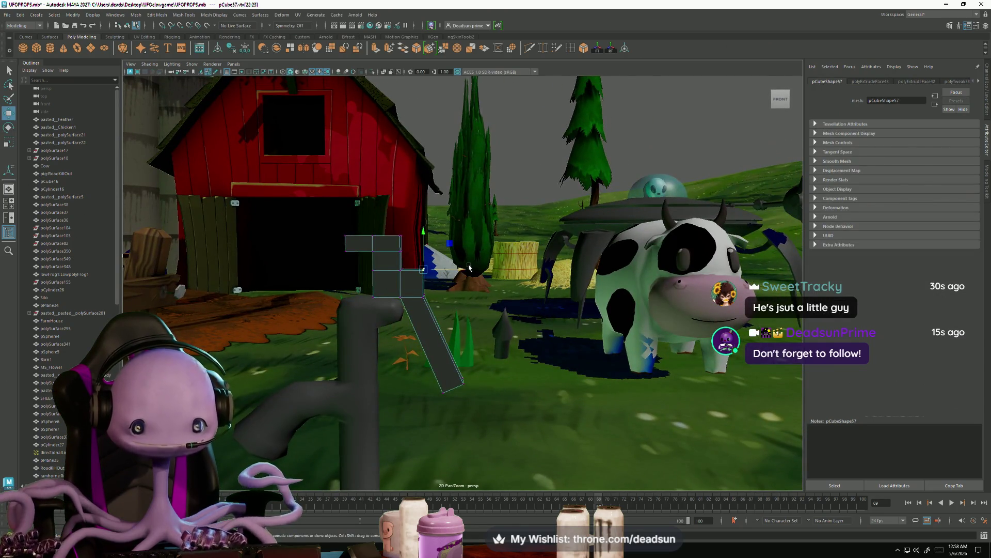
pyautogui.moveTo(462, 271); pyautogui.dragTo(413, 271, button='middle')
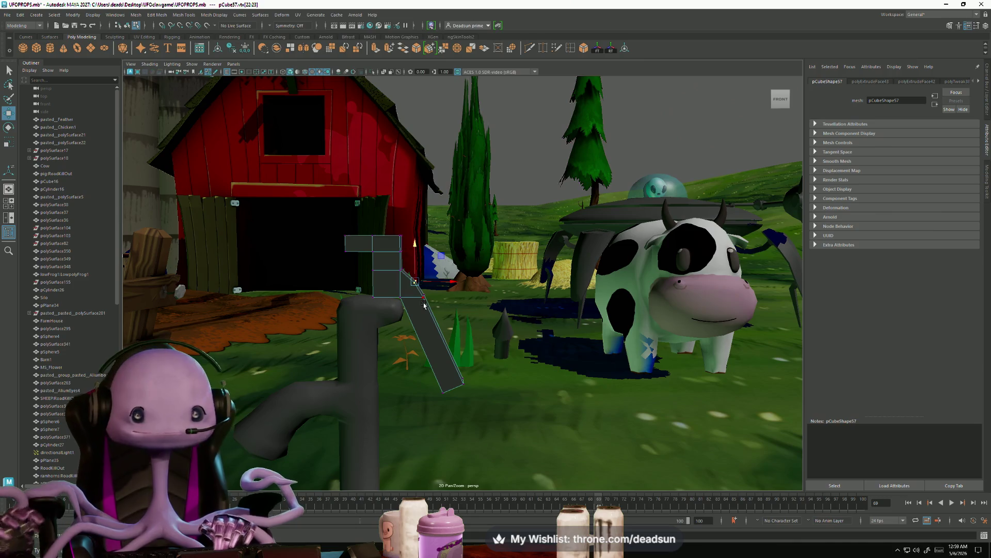
pyautogui.keyDown('alt'); pyautogui.moveTo(378, 278); pyautogui.dragTo(419, 292); pyautogui.keyUp('alt')
pyautogui.hotkey('alt', 'Tab')
pyautogui.hotkey('alt', 'Tab')
pyautogui.hotkey('alt', 'shift', 'Tab')
pyautogui.hotkey('alt', 'shift', 'Tab')
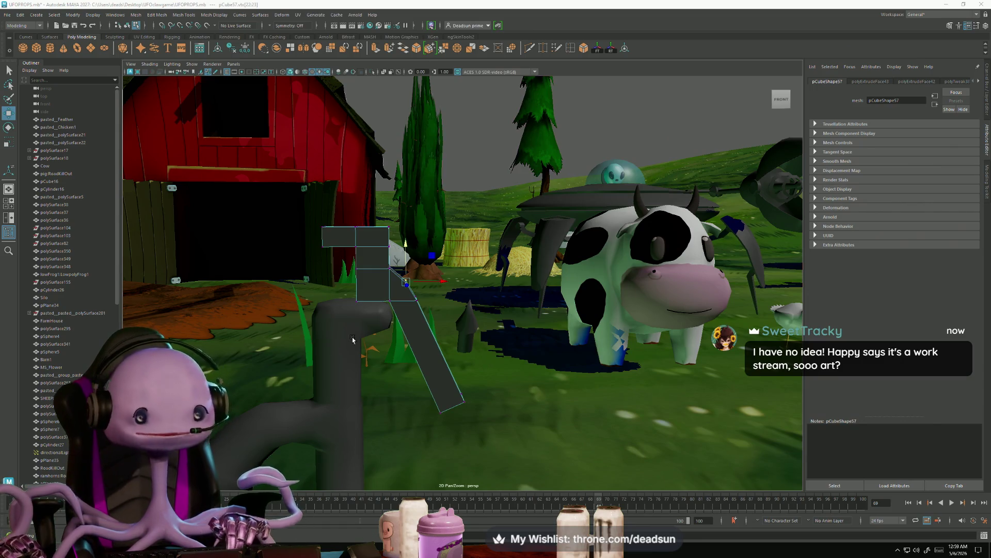
# - Extrude the spout's end face to lengthen the slanted piece, then undo the vertex move
pyautogui.keyDown('alt'); pyautogui.moveTo(376, 285); pyautogui.dragTo(400, 318); pyautogui.keyUp('alt')
pyautogui.moveTo(400, 317); pyautogui.dragTo(409, 433, button='right')
pyautogui.keyDown('alt'); pyautogui.moveTo(410, 433); pyautogui.dragTo(427, 284); pyautogui.keyUp('alt')
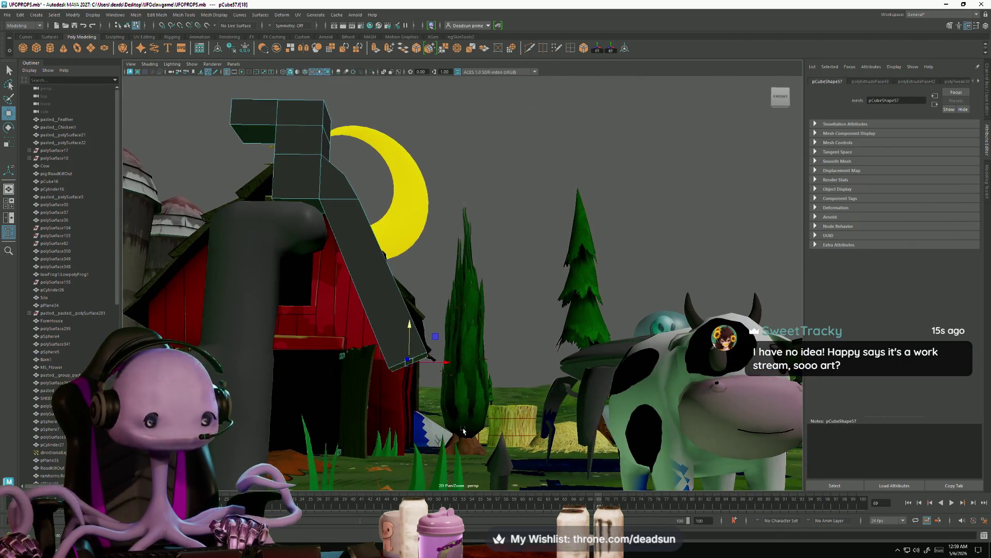
pyautogui.click(376, 48)
pyautogui.moveTo(423, 382); pyautogui.dragTo(455, 439)
pyautogui.keyDown('alt'); pyautogui.moveTo(454, 439); pyautogui.dragTo(399, 409); pyautogui.keyUp('alt')
pyautogui.moveTo(475, 410); pyautogui.dragTo(461, 392)
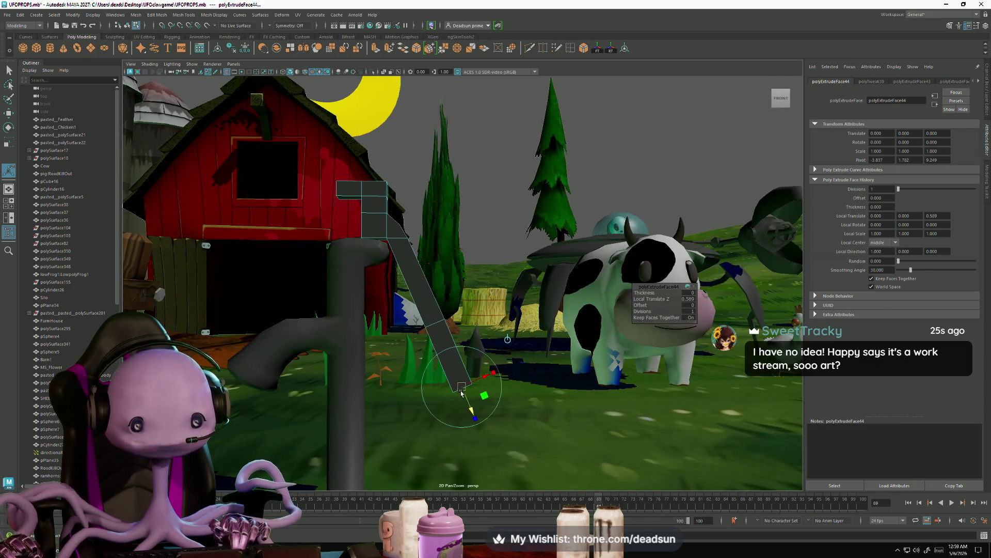
pyautogui.press('r')
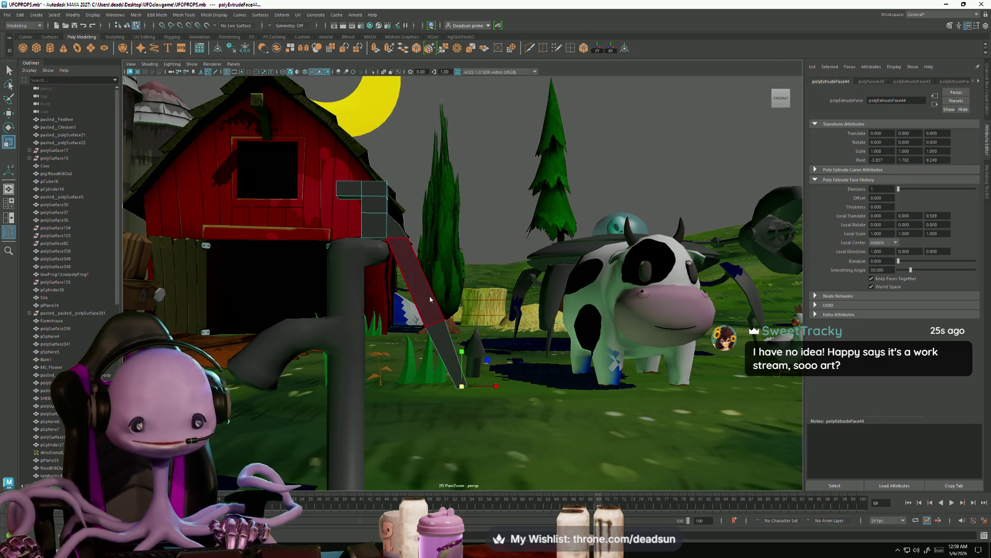
pyautogui.press('w')
pyautogui.moveTo(455, 310)
pyautogui.mouseDown()
pyautogui.moveTo(411, 329)
pyautogui.moveTo(452, 316)
pyautogui.mouseUp()
pyautogui.hotkey('ctrl', 'z')
pyautogui.hotkey('ctrl', 'z')
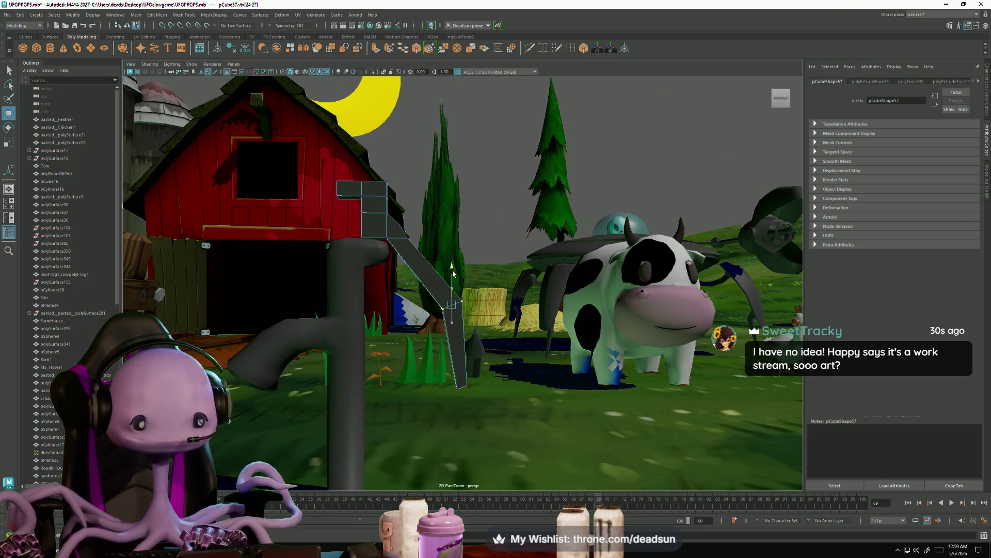
# - Pull the handle's top-right corner vertices left to slant the beam's end
pyautogui.moveTo(412, 333)
pyautogui.keyDown('alt'); pyautogui.mouseDown()
pyautogui.moveTo(406, 346)
pyautogui.moveTo(433, 329)
pyautogui.mouseUp(); pyautogui.keyUp('alt')
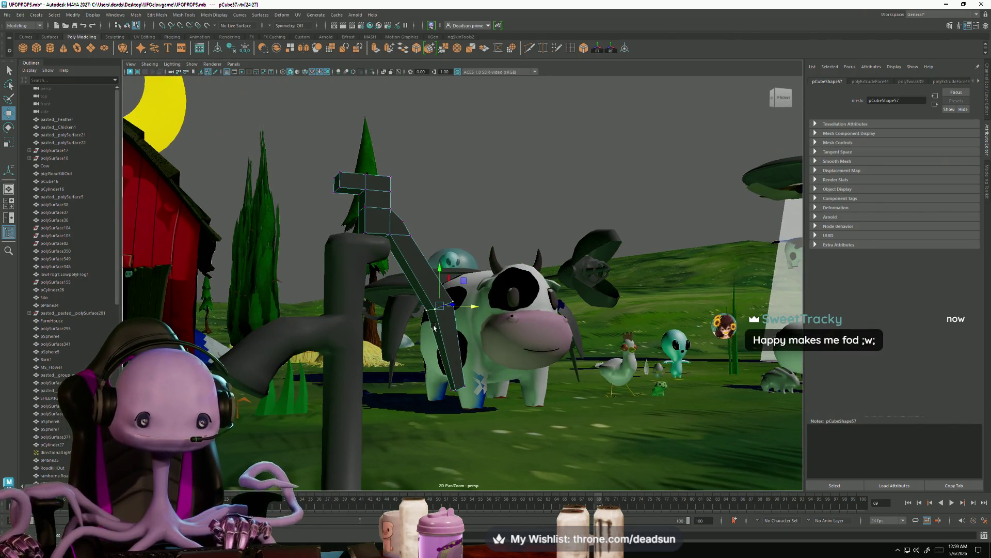
pyautogui.moveTo(392, 206)
pyautogui.keyDown('alt'); pyautogui.mouseDown()
pyautogui.moveTo(369, 363)
pyautogui.moveTo(356, 335)
pyautogui.mouseUp(); pyautogui.keyUp('alt')
pyautogui.moveTo(259, 247)
pyautogui.mouseDown()
pyautogui.moveTo(289, 341)
pyautogui.moveTo(268, 295)
pyautogui.moveTo(336, 293)
pyautogui.mouseUp()
pyautogui.press('r')
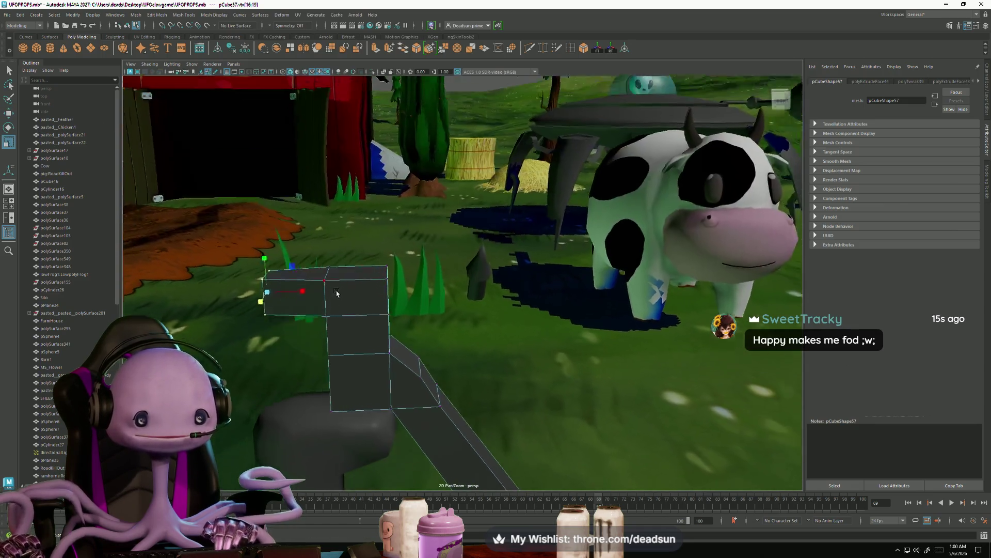
pyautogui.click(387, 269)
pyautogui.moveTo(387, 269)
pyautogui.keyDown('alt'); pyautogui.mouseDown()
pyautogui.moveTo(421, 272)
pyautogui.moveTo(395, 271)
pyautogui.mouseUp(); pyautogui.keyUp('alt')
pyautogui.press('w')
pyautogui.keyDown('alt'); pyautogui.moveTo(359, 355); pyautogui.dragTo(399, 330); pyautogui.keyUp('alt')
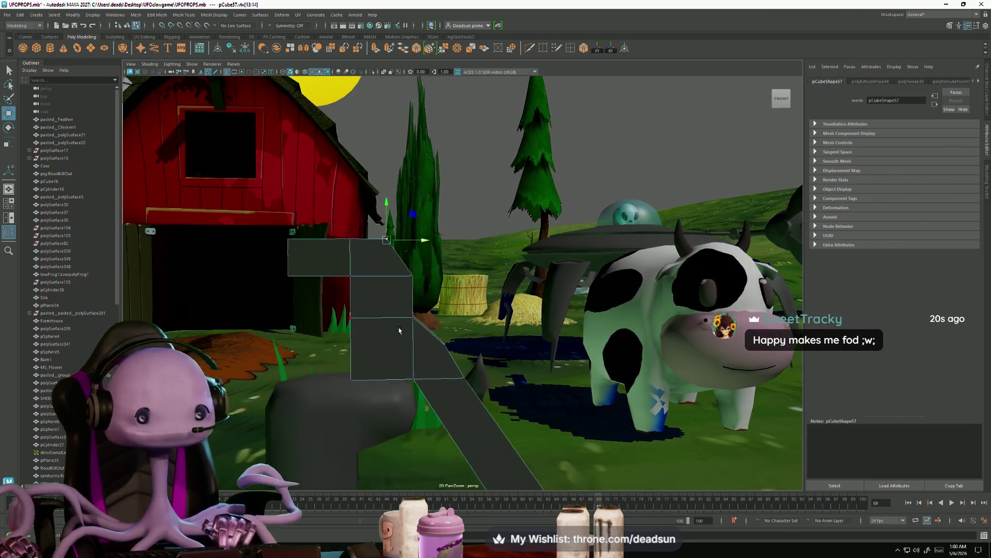
pyautogui.moveTo(370, 220)
pyautogui.mouseDown()
pyautogui.moveTo(445, 301)
pyautogui.moveTo(451, 287)
pyautogui.mouseUp()
pyautogui.moveTo(418, 245)
pyautogui.keyDown('alt'); pyautogui.mouseDown()
pyautogui.moveTo(388, 229)
pyautogui.moveTo(364, 377)
pyautogui.moveTo(392, 395)
pyautogui.moveTo(399, 417)
pyautogui.moveTo(385, 312)
pyautogui.moveTo(444, 320)
pyautogui.moveTo(435, 303)
pyautogui.moveTo(444, 287)
pyautogui.moveTo(477, 277)
pyautogui.mouseUp(); pyautogui.keyUp('alt')
pyautogui.press('r')
pyautogui.click(480, 271)
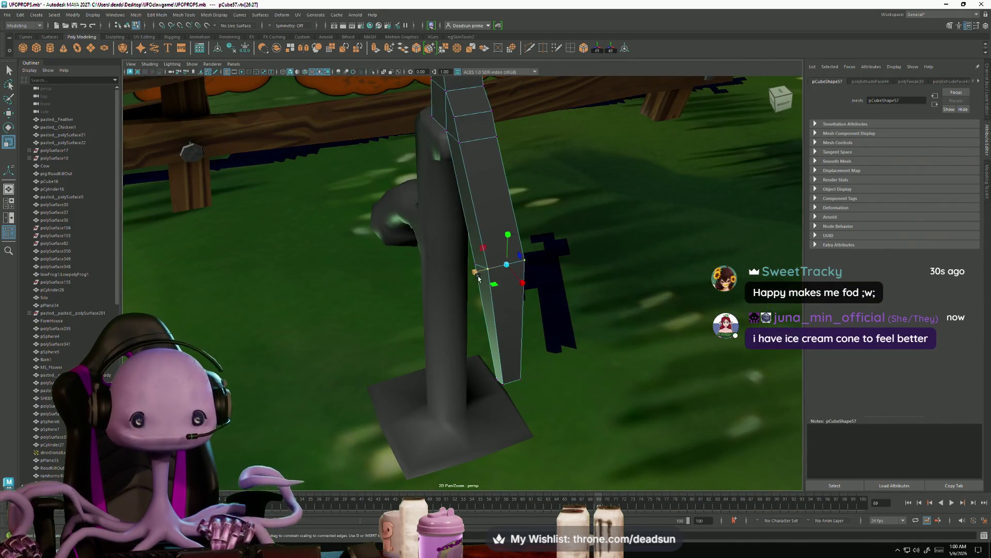
# - Move the whole handle object a little lower along Y
pyautogui.click(486, 277)
pyautogui.moveTo(472, 232)
pyautogui.keyDown('alt'); pyautogui.mouseDown()
pyautogui.moveTo(436, 247)
pyautogui.moveTo(413, 273)
pyautogui.moveTo(475, 230)
pyautogui.mouseUp(); pyautogui.keyUp('alt')
pyautogui.scroll(-5, 476, 228)
pyautogui.moveTo(476, 227)
pyautogui.keyDown('alt'); pyautogui.mouseDown()
pyautogui.moveTo(412, 304)
pyautogui.moveTo(435, 321)
pyautogui.mouseUp(); pyautogui.keyUp('alt')
pyautogui.scroll(5, 412, 304)
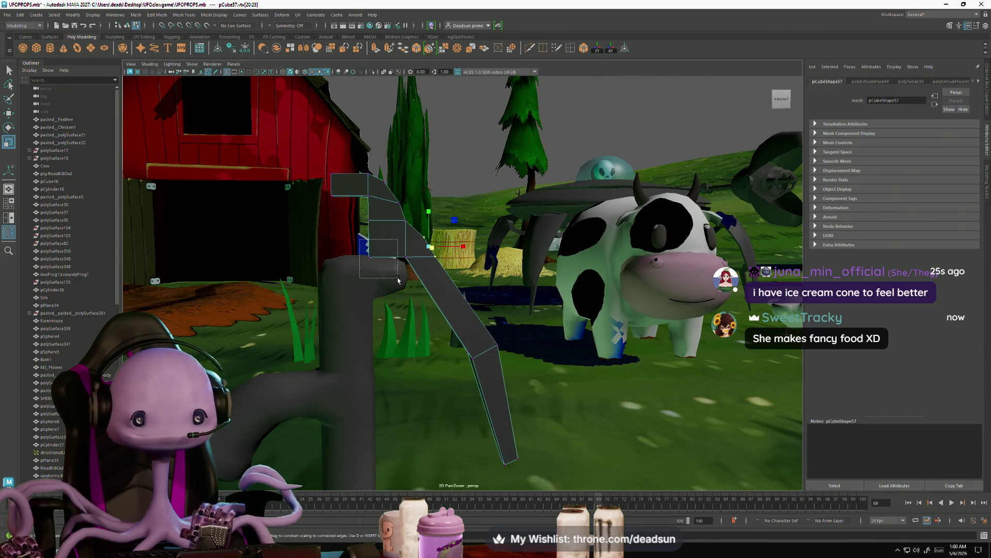
pyautogui.moveTo(398, 280); pyautogui.dragTo(398, 279)
pyautogui.keyDown('alt'); pyautogui.moveTo(399, 280); pyautogui.dragTo(431, 277); pyautogui.keyUp('alt')
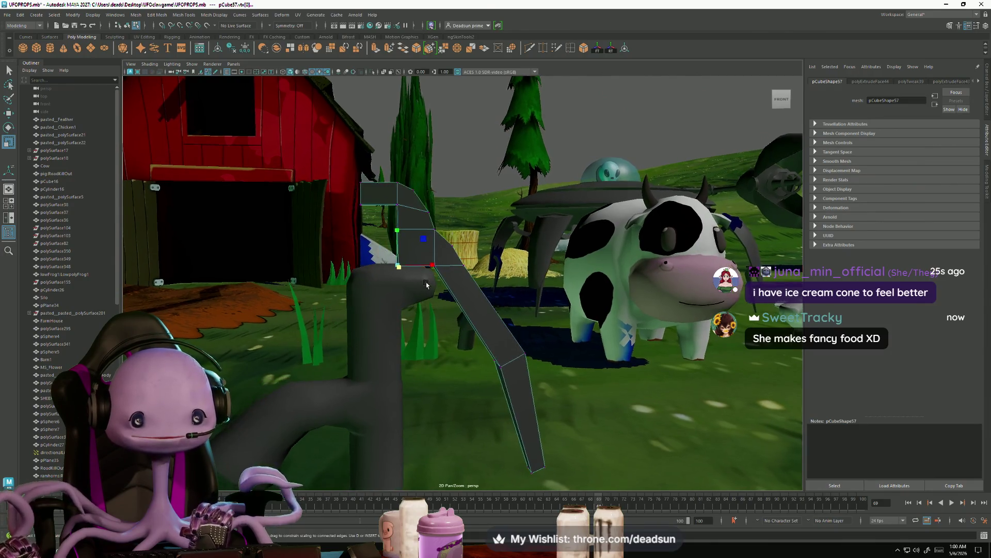
pyautogui.press('w')
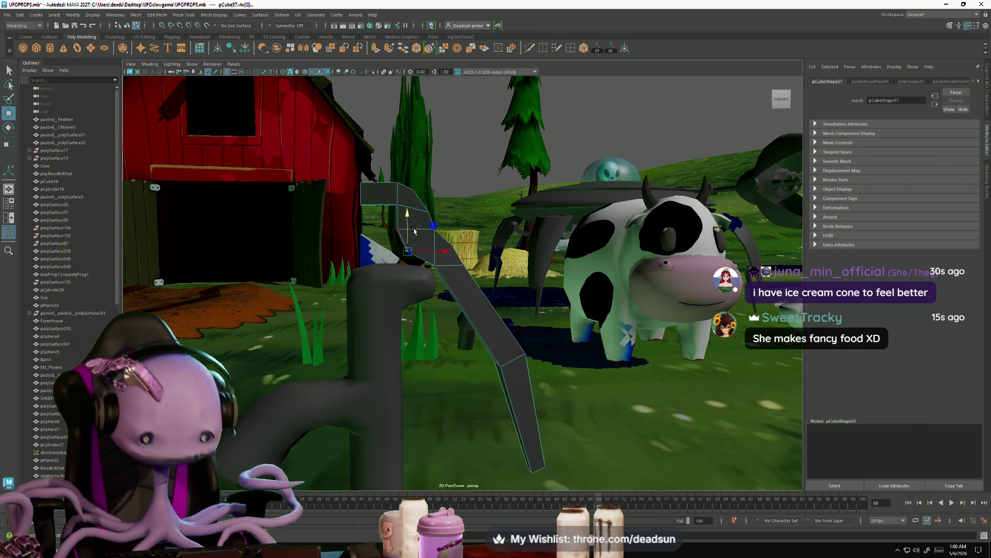
pyautogui.moveTo(421, 232); pyautogui.dragTo(420, 213, button='right')
pyautogui.moveTo(419, 213)
pyautogui.mouseDown()
pyautogui.moveTo(389, 281)
pyautogui.moveTo(402, 276)
pyautogui.mouseUp()
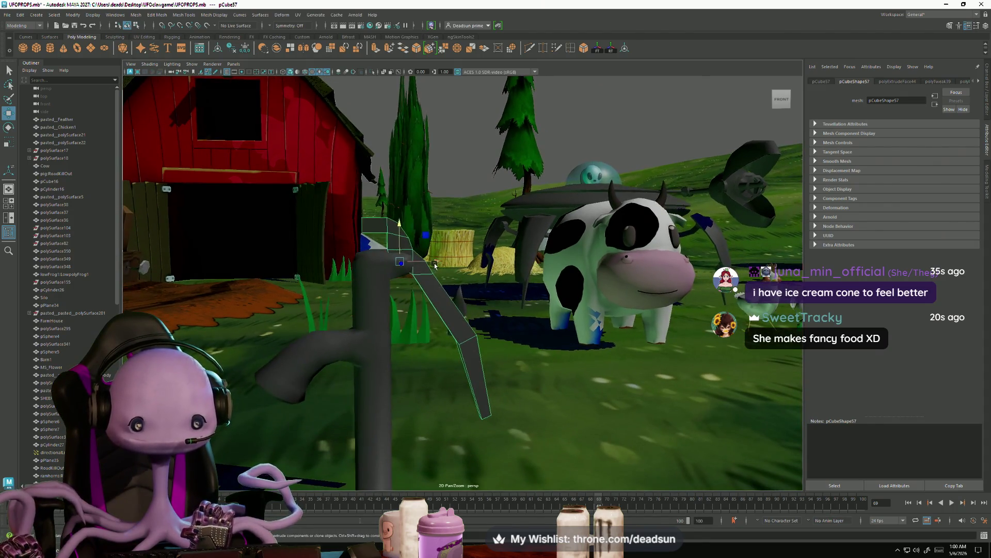
pyautogui.moveTo(404, 222); pyautogui.dragTo(405, 224)
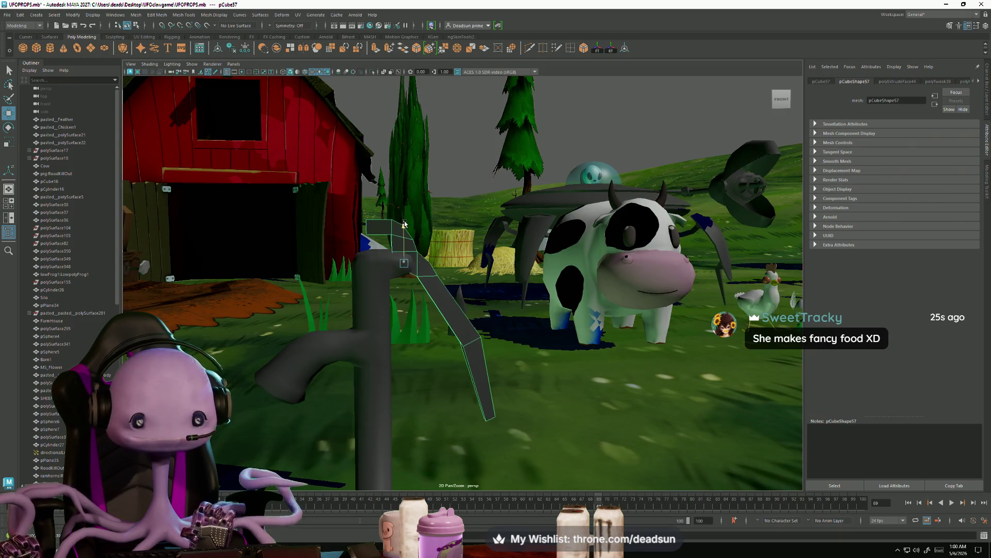
# - Move the handle's far-end vertices vtx[28:31] right and up
pyautogui.click(354, 276)
pyautogui.moveTo(354, 276)
pyautogui.keyDown('alt'); pyautogui.mouseDown()
pyautogui.moveTo(356, 287)
pyautogui.moveTo(383, 292)
pyautogui.mouseUp(); pyautogui.keyUp('alt')
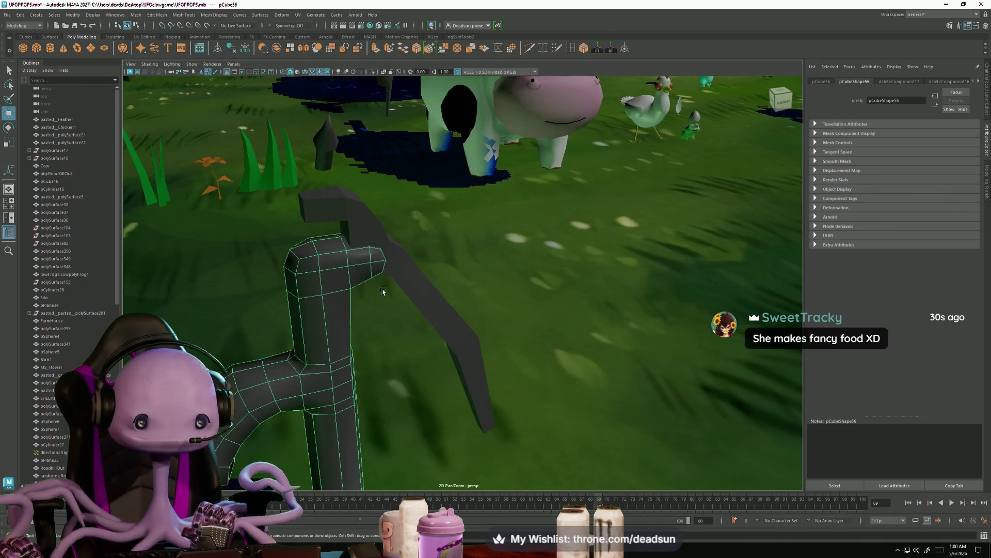
pyautogui.moveTo(327, 272)
pyautogui.keyDown('alt'); pyautogui.mouseDown()
pyautogui.moveTo(357, 365)
pyautogui.moveTo(419, 312)
pyautogui.mouseUp(); pyautogui.keyUp('alt')
pyautogui.moveTo(420, 312); pyautogui.dragTo(437, 297, button='right')
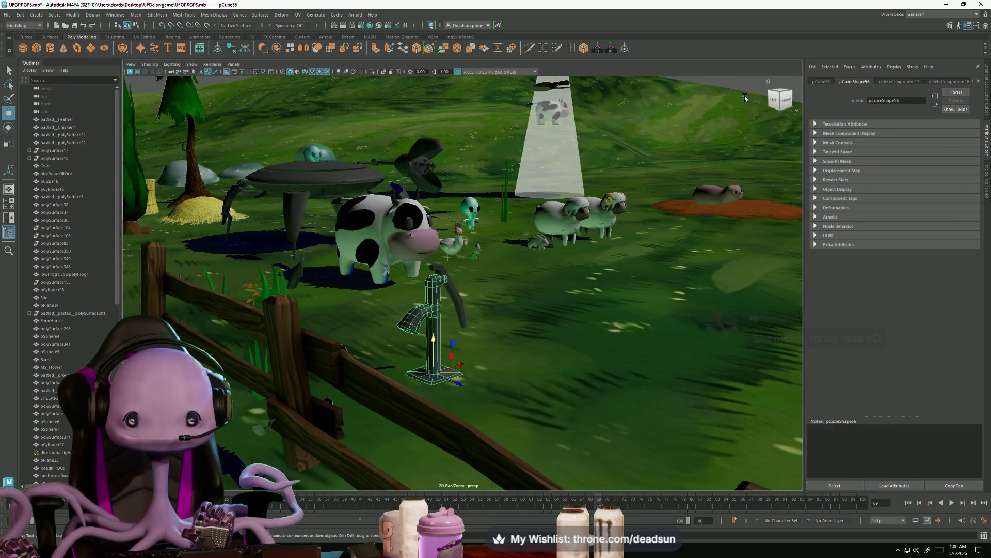
pyautogui.moveTo(465, 269)
pyautogui.mouseDown()
pyautogui.moveTo(488, 255)
pyautogui.moveTo(445, 288)
pyautogui.mouseUp()
pyautogui.moveTo(419, 351)
pyautogui.keyDown('alt'); pyautogui.mouseDown()
pyautogui.moveTo(537, 340)
pyautogui.moveTo(470, 333)
pyautogui.moveTo(484, 373)
pyautogui.mouseUp(); pyautogui.keyUp('alt')
pyautogui.click(471, 317)
pyautogui.moveTo(472, 317); pyautogui.dragTo(444, 317, button='right')
pyautogui.moveTo(467, 343)
pyautogui.mouseDown()
pyautogui.moveTo(508, 369)
pyautogui.moveTo(530, 362)
pyautogui.mouseUp()
pyautogui.moveTo(503, 326); pyautogui.dragTo(508, 308)
pyautogui.press('e')
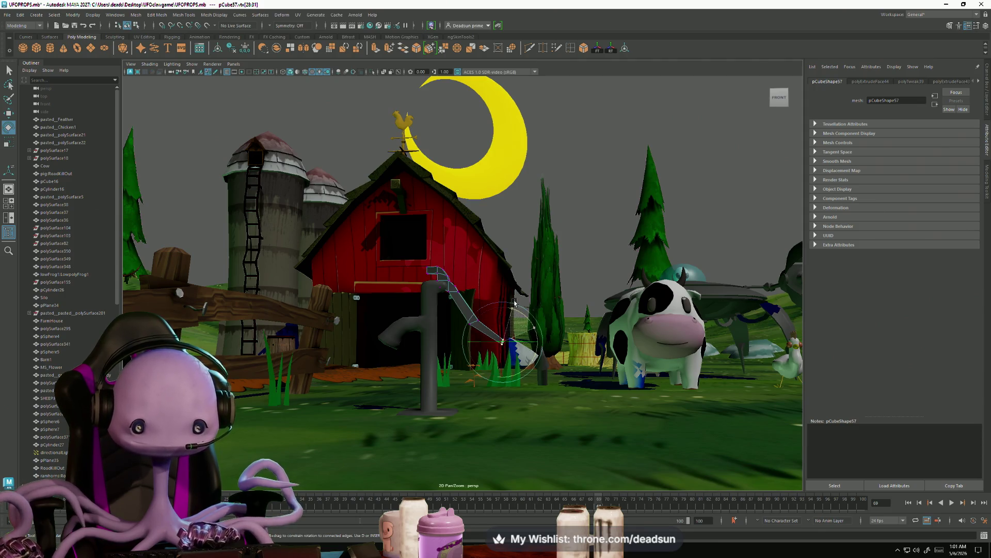
pyautogui.moveTo(514, 302)
pyautogui.keyDown('alt'); pyautogui.mouseDown()
pyautogui.moveTo(427, 374)
pyautogui.moveTo(464, 331)
pyautogui.moveTo(515, 373)
pyautogui.moveTo(485, 310)
pyautogui.mouseUp(); pyautogui.keyUp('alt')
pyautogui.moveTo(483, 309); pyautogui.dragTo(484, 288, button='right')
pyautogui.press('r')
pyautogui.moveTo(452, 275)
pyautogui.keyDown('alt'); pyautogui.mouseDown()
pyautogui.moveTo(456, 352)
pyautogui.moveTo(477, 352)
pyautogui.moveTo(406, 357)
pyautogui.mouseUp(); pyautogui.keyUp('alt')
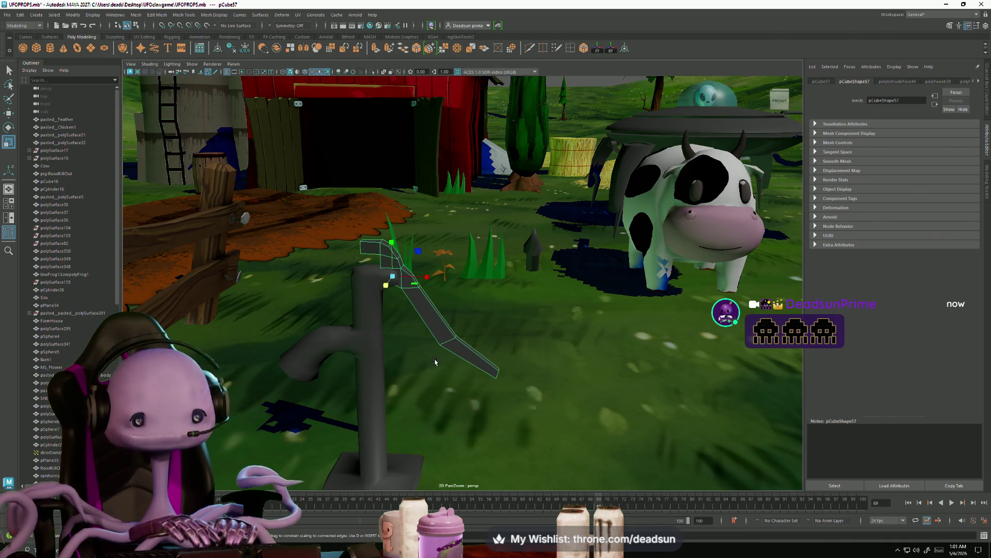
# - Shift an edge at the handle's bend sideways using the shelf edge tool
pyautogui.keyDown('alt'); pyautogui.moveTo(416, 356); pyautogui.dragTo(361, 308); pyautogui.keyUp('alt')
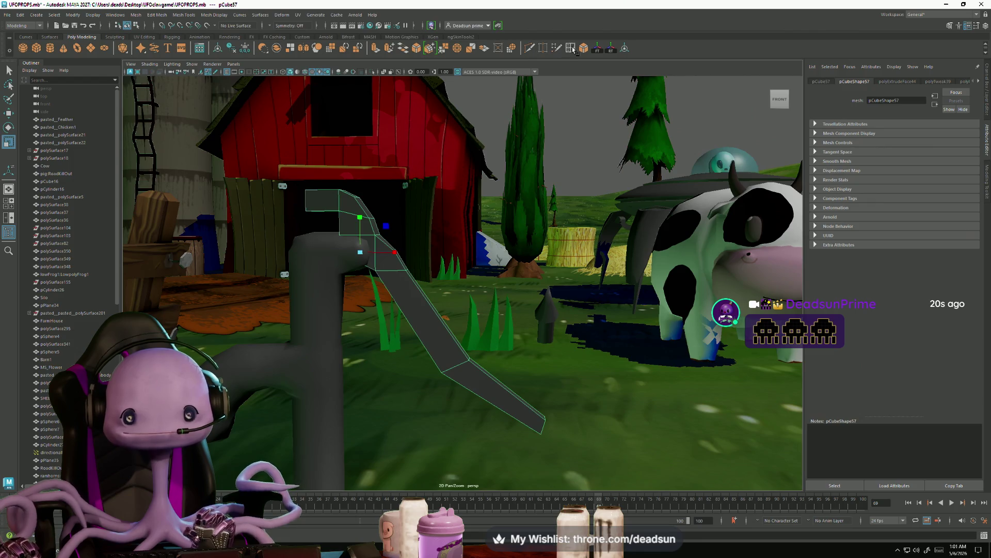
pyautogui.keyDown('shift'); pyautogui.moveTo(418, 263); pyautogui.dragTo(431, 307, button='right'); pyautogui.keyUp('shift')
pyautogui.click(435, 312)
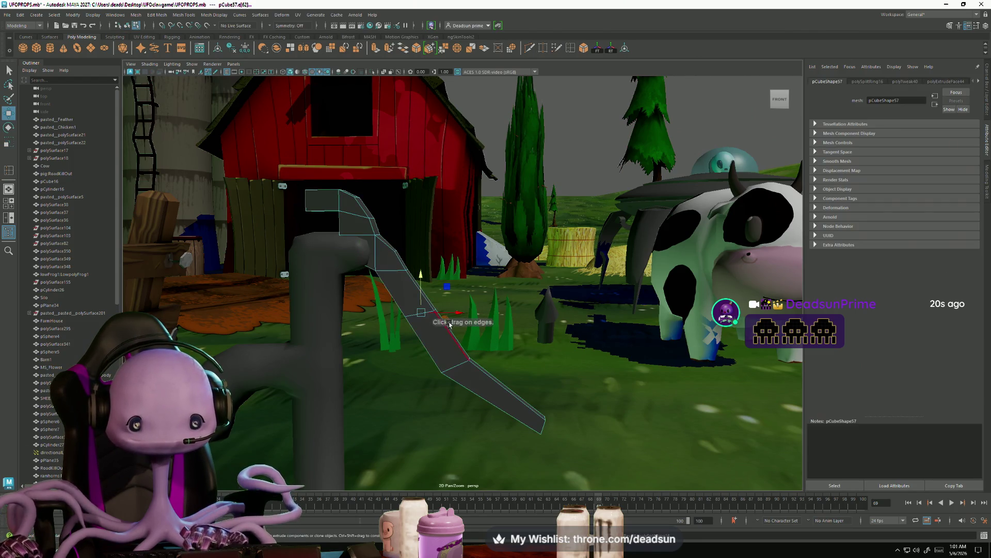
pyautogui.moveTo(458, 318)
pyautogui.mouseDown()
pyautogui.moveTo(416, 326)
pyautogui.moveTo(454, 355)
pyautogui.moveTo(480, 343)
pyautogui.moveTo(467, 305)
pyautogui.mouseUp()
# - Raise the handle slightly higher on the pump
pyautogui.click(378, 239)
pyautogui.moveTo(378, 239); pyautogui.dragTo(352, 238, button='right')
pyautogui.moveTo(305, 149); pyautogui.dragTo(433, 238)
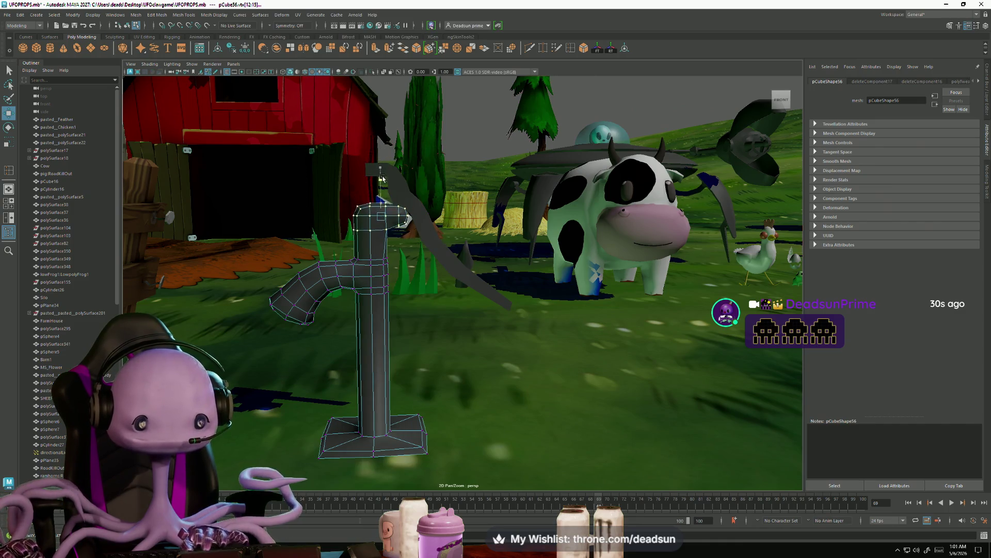
pyautogui.moveTo(400, 191); pyautogui.dragTo(416, 178, button='right')
pyautogui.click(397, 194)
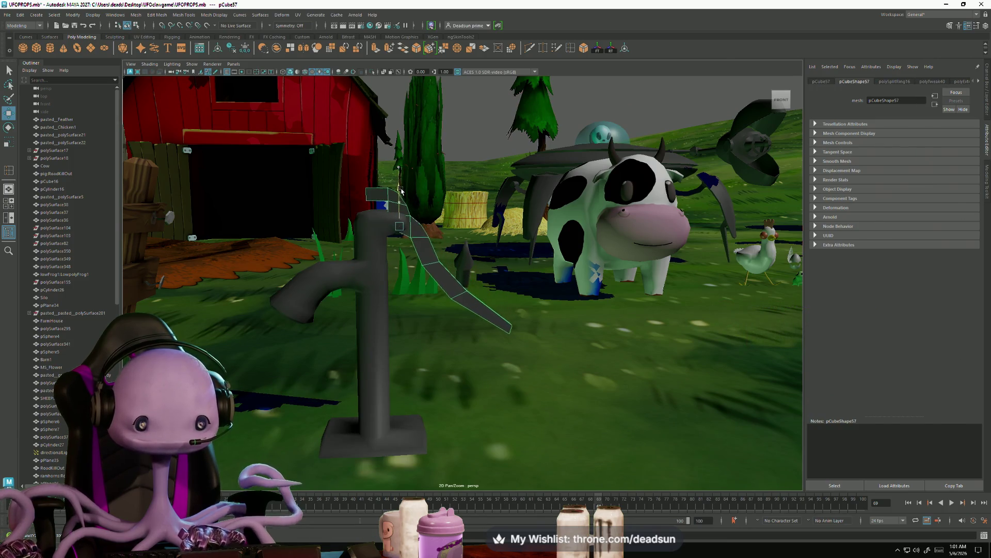
pyautogui.moveTo(404, 172)
pyautogui.keyDown('alt'); pyautogui.mouseDown()
pyautogui.moveTo(358, 327)
pyautogui.moveTo(310, 299)
pyautogui.moveTo(245, 340)
pyautogui.moveTo(323, 266)
pyautogui.mouseUp(); pyautogui.keyUp('alt')
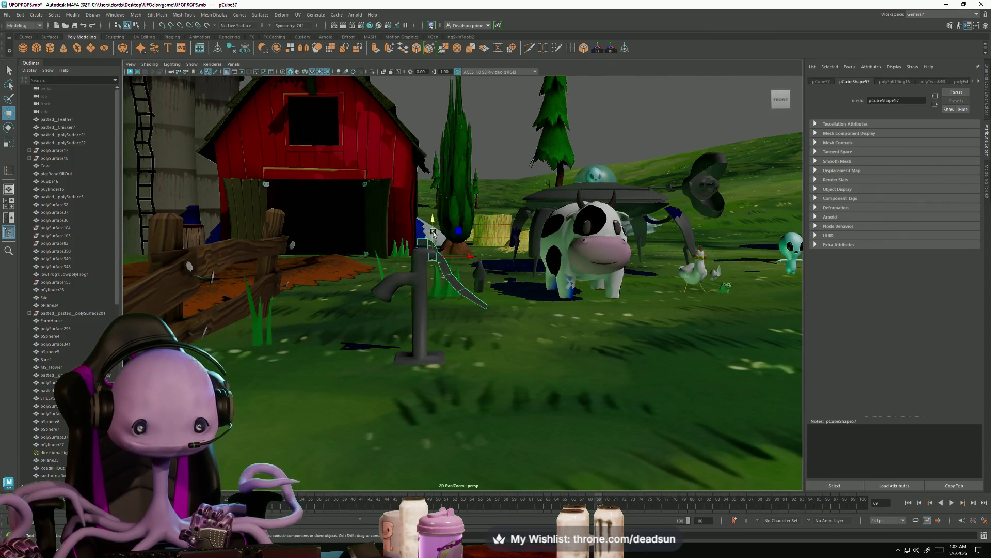
pyautogui.moveTo(435, 221); pyautogui.dragTo(435, 217)
pyautogui.click(418, 289)
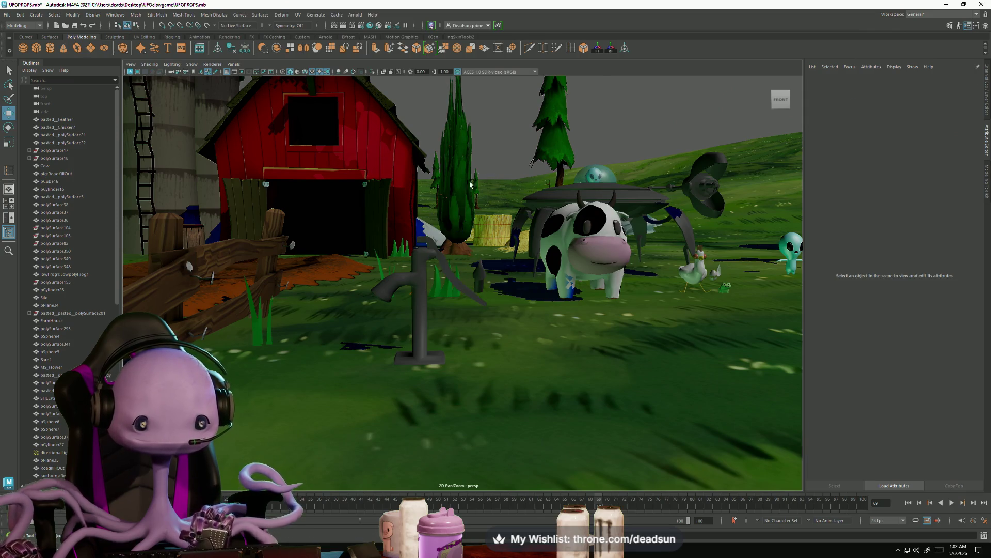
pyautogui.scroll(5, 380, 283)
pyautogui.moveTo(380, 284)
pyautogui.keyDown('alt'); pyautogui.mouseDown()
pyautogui.moveTo(404, 385)
pyautogui.moveTo(395, 240)
pyautogui.mouseUp(); pyautogui.keyUp('alt')
pyautogui.rightClick(395, 238)
pyautogui.moveTo(395, 238); pyautogui.dragTo(337, 202, button='right')
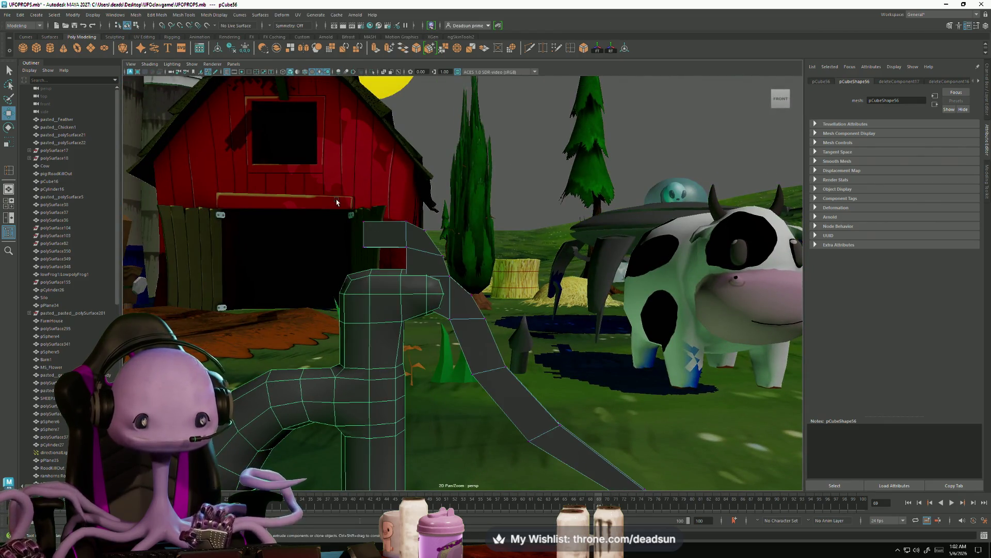
pyautogui.moveTo(416, 259)
pyautogui.mouseDown()
pyautogui.moveTo(414, 237)
pyautogui.moveTo(375, 317)
pyautogui.moveTo(376, 268)
pyautogui.mouseUp()
pyautogui.moveTo(376, 268); pyautogui.dragTo(376, 257, button='right')
pyautogui.moveTo(376, 257)
pyautogui.keyDown('alt'); pyautogui.mouseDown()
pyautogui.moveTo(423, 276)
pyautogui.moveTo(357, 312)
pyautogui.moveTo(270, 314)
pyautogui.moveTo(448, 350)
pyautogui.moveTo(449, 393)
pyautogui.moveTo(452, 351)
pyautogui.moveTo(460, 363)
pyautogui.moveTo(451, 357)
pyautogui.mouseUp(); pyautogui.keyUp('alt')
pyautogui.scroll(-5, 448, 350)
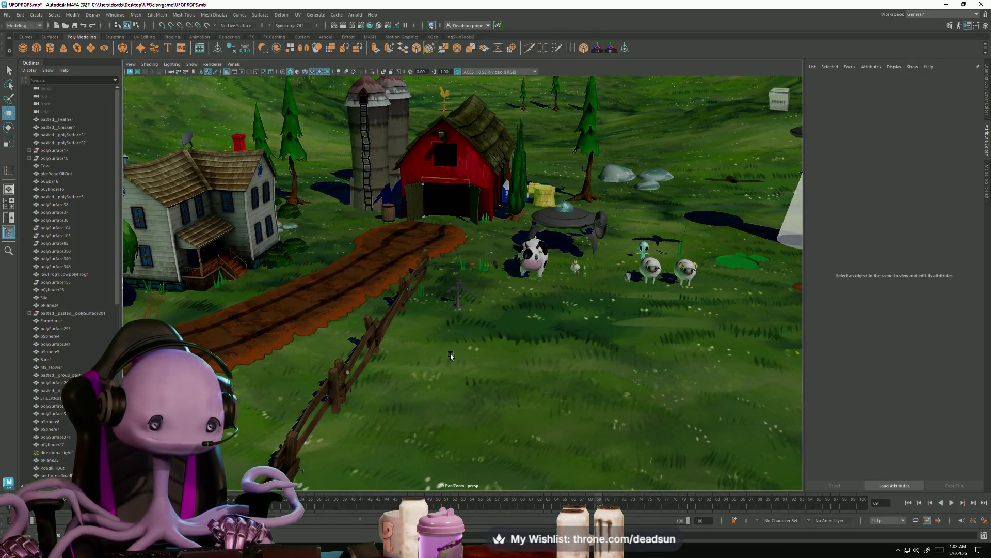
pyautogui.scroll(10, 451, 356)
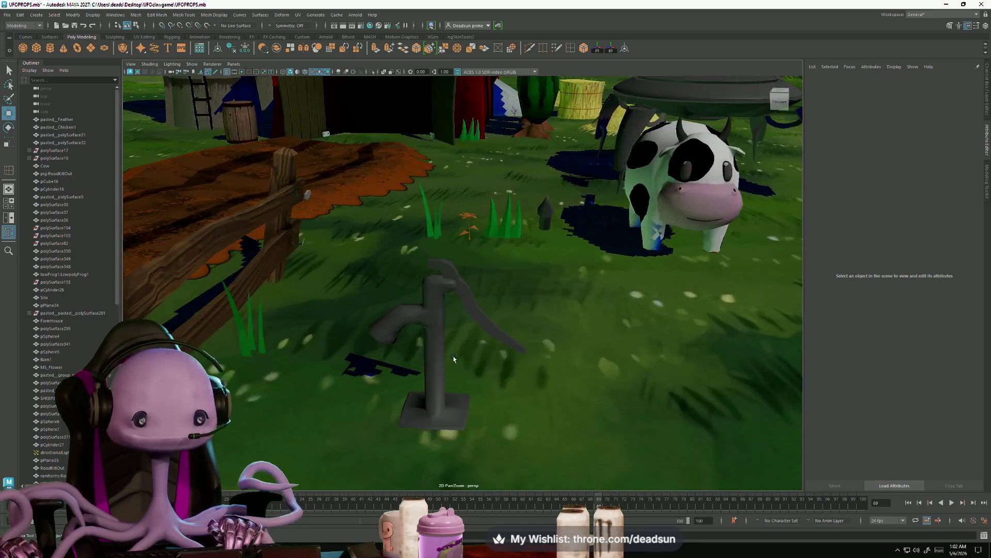
pyautogui.press('[')
pyautogui.press('[')
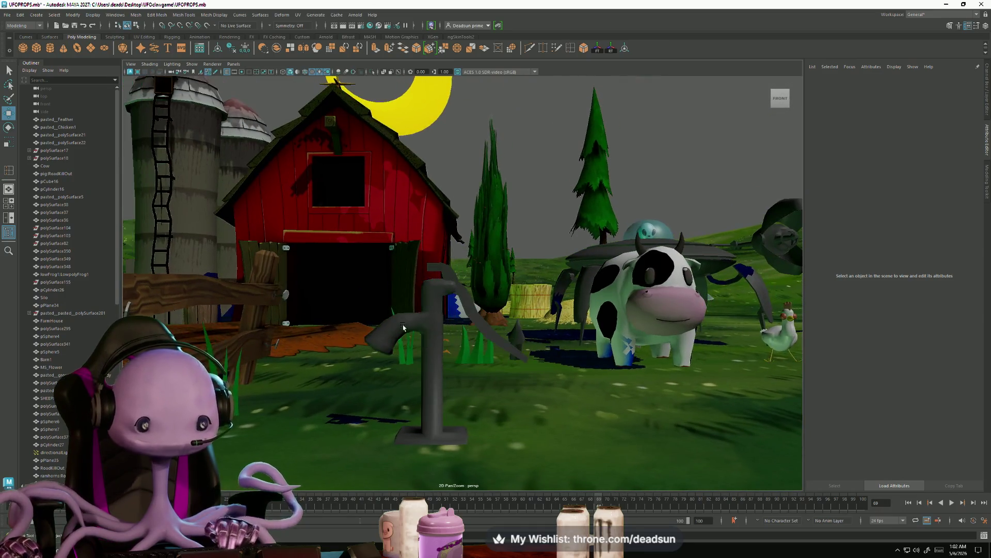
# - Select the top vertices of the pump's bent arm and shift them up and right
pyautogui.click(480, 382)
pyautogui.scroll(3, 482, 384)
pyautogui.keyDown('alt'); pyautogui.moveTo(482, 385); pyautogui.dragTo(397, 343); pyautogui.keyUp('alt')
pyautogui.moveTo(397, 342); pyautogui.dragTo(389, 316, button='right')
pyautogui.moveTo(362, 297); pyautogui.dragTo(441, 411)
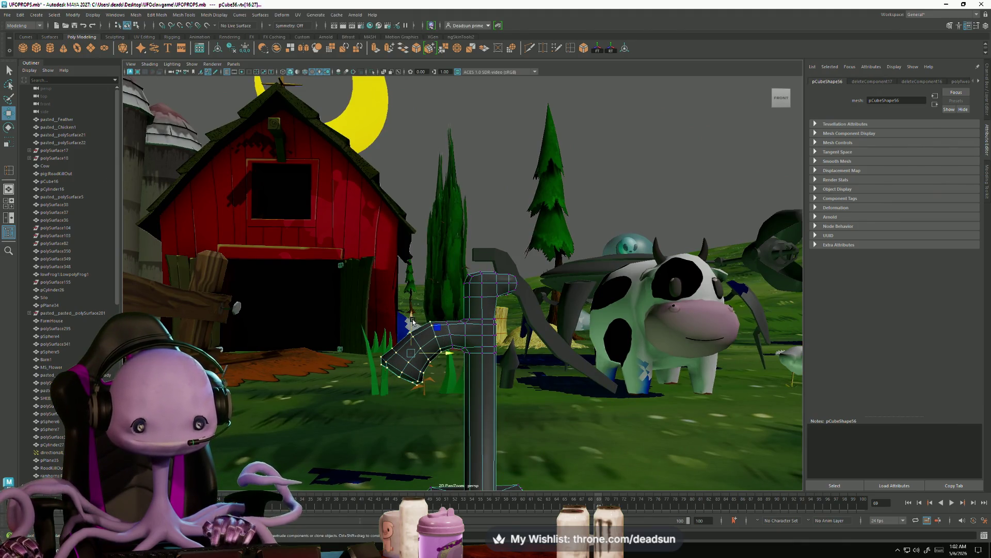
pyautogui.moveTo(413, 322); pyautogui.dragTo(416, 317, button='middle')
# - Raise one edge on the bent pipe slightly
pyautogui.moveTo(443, 338); pyautogui.dragTo(443, 316, button='right')
pyautogui.click(436, 310)
pyautogui.press('e')
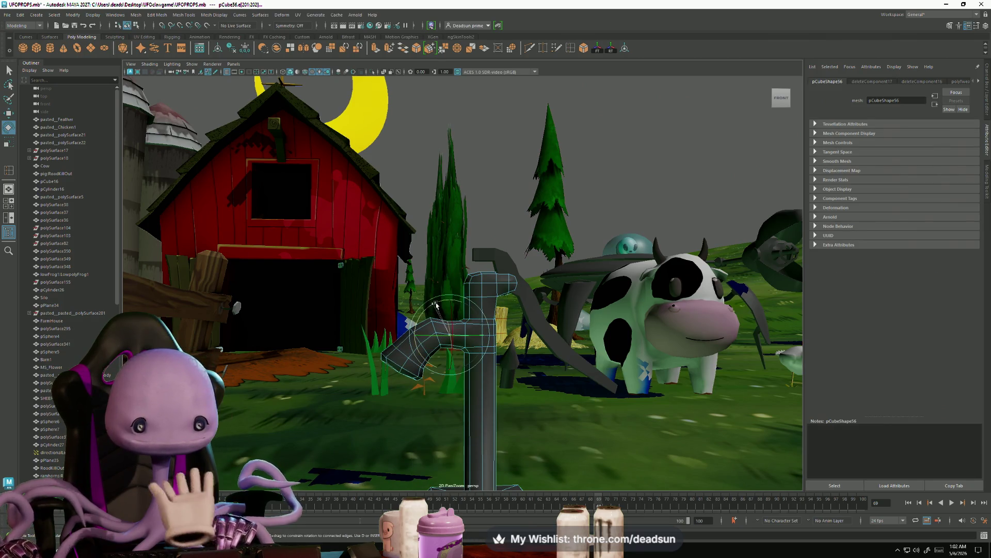
pyautogui.press('w')
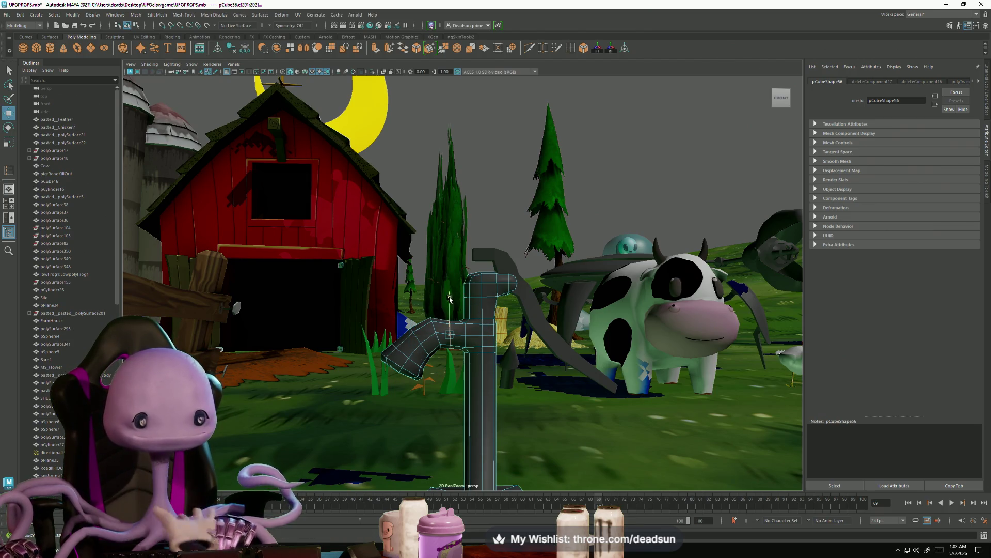
pyautogui.moveTo(449, 299); pyautogui.dragTo(451, 295)
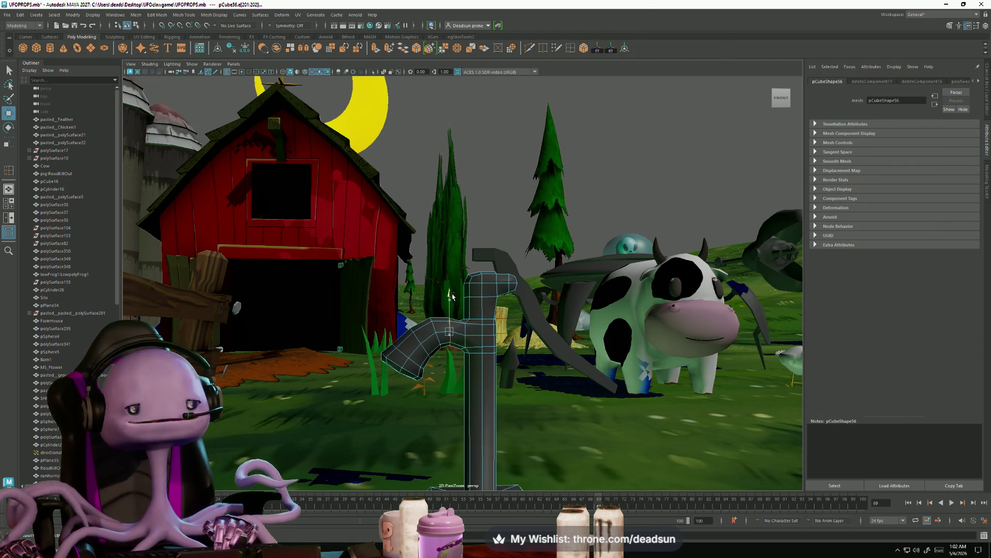
# - Scale the edge pair at the pipe elbow along the X axis
pyautogui.scroll(5, 451, 295)
pyautogui.keyDown('alt'); pyautogui.moveTo(451, 294); pyautogui.dragTo(469, 364); pyautogui.keyUp('alt')
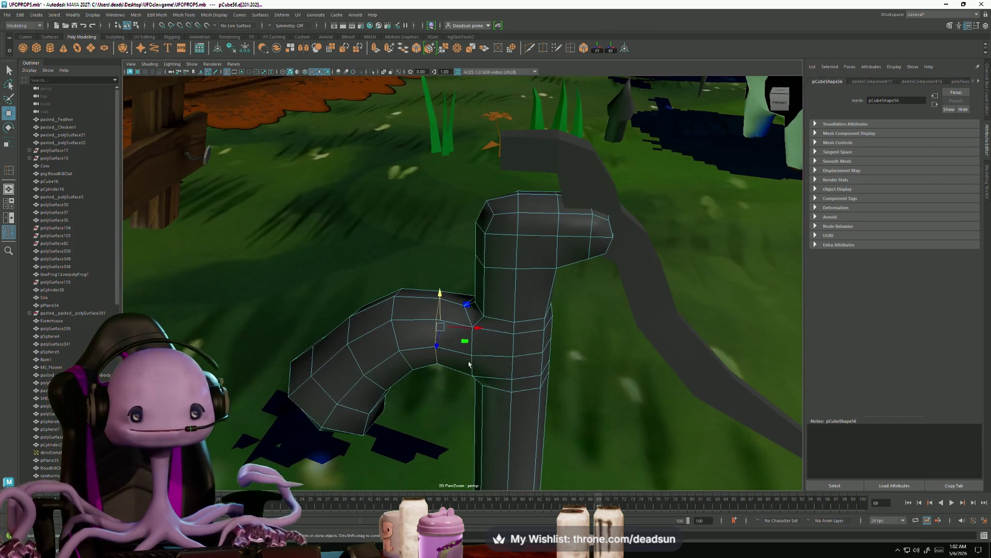
pyautogui.moveTo(472, 354); pyautogui.dragTo(471, 333, button='right')
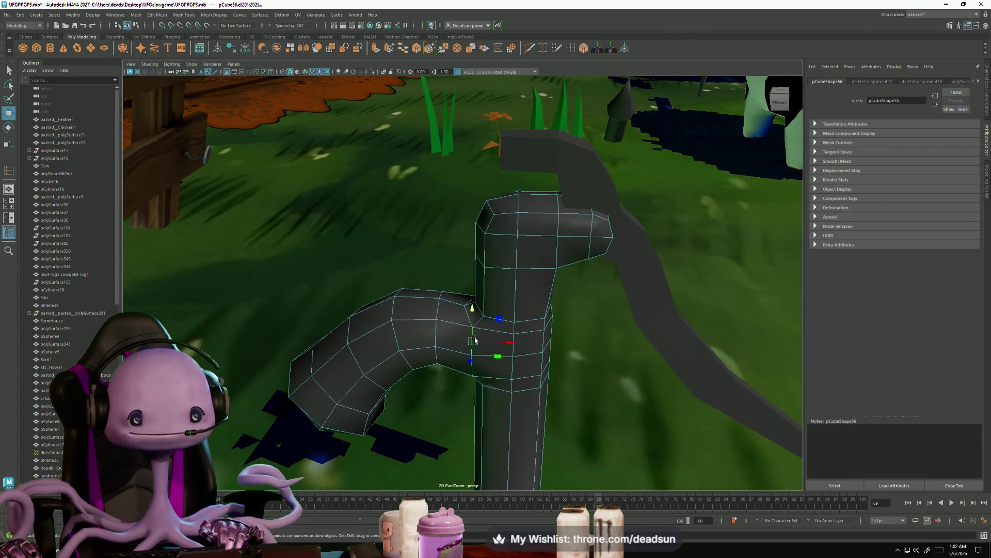
pyautogui.click(487, 348)
pyautogui.press('r')
pyautogui.moveTo(450, 353)
pyautogui.keyDown('alt'); pyautogui.mouseDown()
pyautogui.moveTo(593, 367)
pyautogui.moveTo(473, 405)
pyautogui.mouseUp(); pyautogui.keyUp('alt')
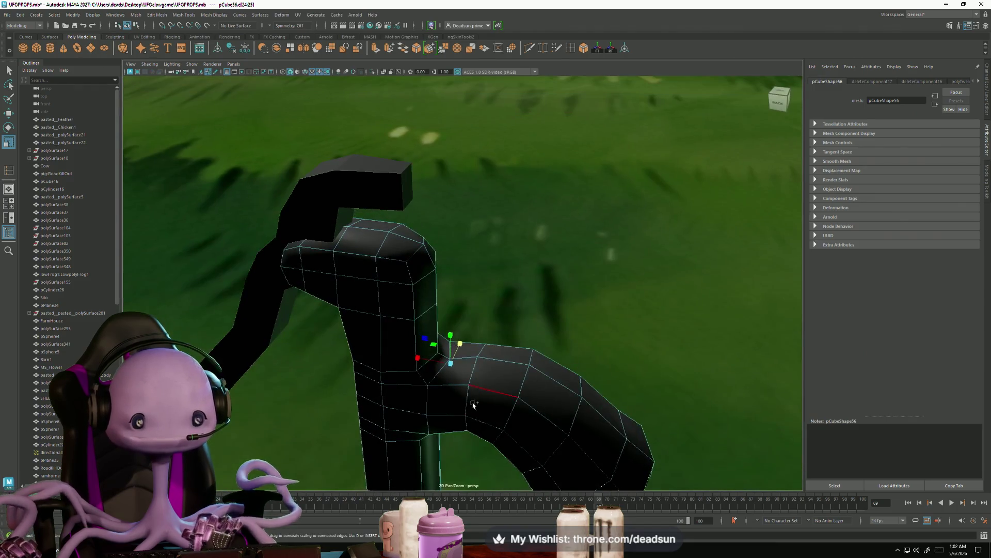
pyautogui.click(415, 388)
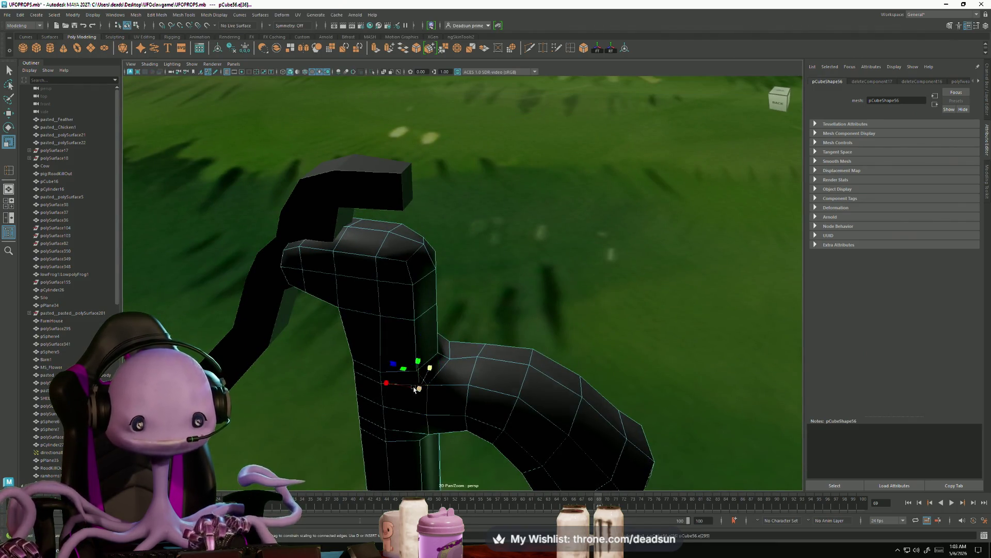
pyautogui.moveTo(472, 400)
pyautogui.keyDown('alt'); pyautogui.mouseDown()
pyautogui.moveTo(403, 356)
pyautogui.moveTo(376, 353)
pyautogui.mouseUp(); pyautogui.keyUp('alt')
pyautogui.keyDown('alt'); pyautogui.moveTo(392, 415); pyautogui.dragTo(446, 403); pyautogui.keyUp('alt')
pyautogui.moveTo(480, 365)
pyautogui.keyDown('alt'); pyautogui.mouseDown()
pyautogui.moveTo(443, 377)
pyautogui.moveTo(491, 334)
pyautogui.moveTo(444, 335)
pyautogui.mouseUp(); pyautogui.keyUp('alt')
# - Raise the vertex at the spout end to reshape the spout tip
pyautogui.moveTo(363, 312); pyautogui.dragTo(330, 310, button='right')
pyautogui.click(361, 369)
pyautogui.press('w')
pyautogui.moveTo(362, 369)
pyautogui.keyDown('alt'); pyautogui.mouseDown()
pyautogui.moveTo(325, 384)
pyautogui.moveTo(341, 411)
pyautogui.mouseUp(); pyautogui.keyUp('alt')
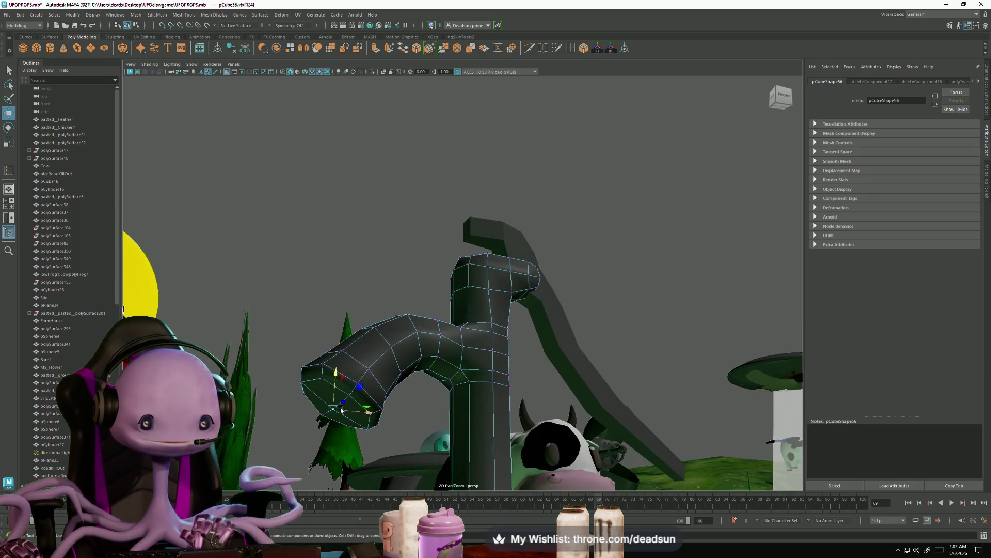
pyautogui.moveTo(343, 365)
pyautogui.mouseDown()
pyautogui.moveTo(349, 354)
pyautogui.moveTo(444, 382)
pyautogui.moveTo(433, 330)
pyautogui.mouseUp()
pyautogui.press('f')
pyautogui.scroll(-10, 449, 382)
pyautogui.moveTo(434, 330); pyautogui.dragTo(474, 200, button='right')
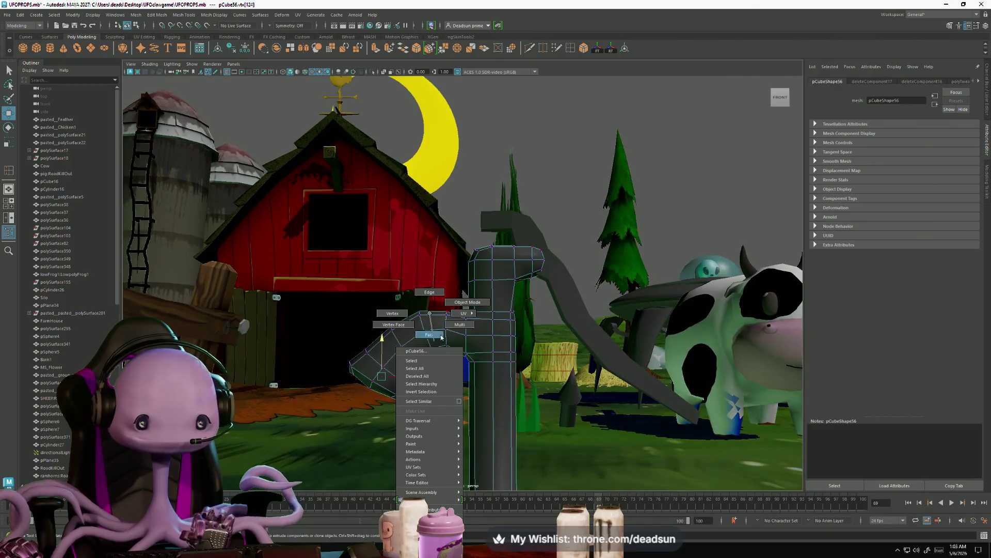
pyautogui.click(474, 200)
# - Slide the elbow vertex sideways to adjust the pipe bend
pyautogui.moveTo(474, 201)
pyautogui.keyDown('alt'); pyautogui.mouseDown()
pyautogui.moveTo(490, 370)
pyautogui.moveTo(480, 403)
pyautogui.moveTo(467, 313)
pyautogui.mouseUp(); pyautogui.keyUp('alt')
pyautogui.moveTo(468, 313); pyautogui.dragTo(445, 328, button='right')
pyautogui.click(411, 308)
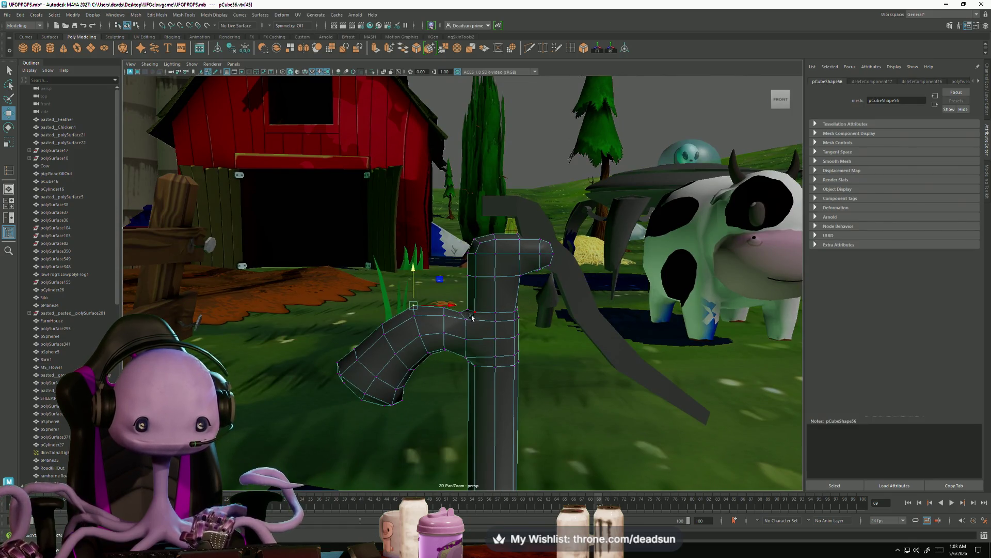
pyautogui.keyDown('alt'); pyautogui.moveTo(464, 320); pyautogui.dragTo(468, 350); pyautogui.keyUp('alt')
pyautogui.moveTo(494, 310)
pyautogui.mouseDown()
pyautogui.moveTo(418, 319)
pyautogui.moveTo(446, 341)
pyautogui.mouseUp()
pyautogui.click(417, 318)
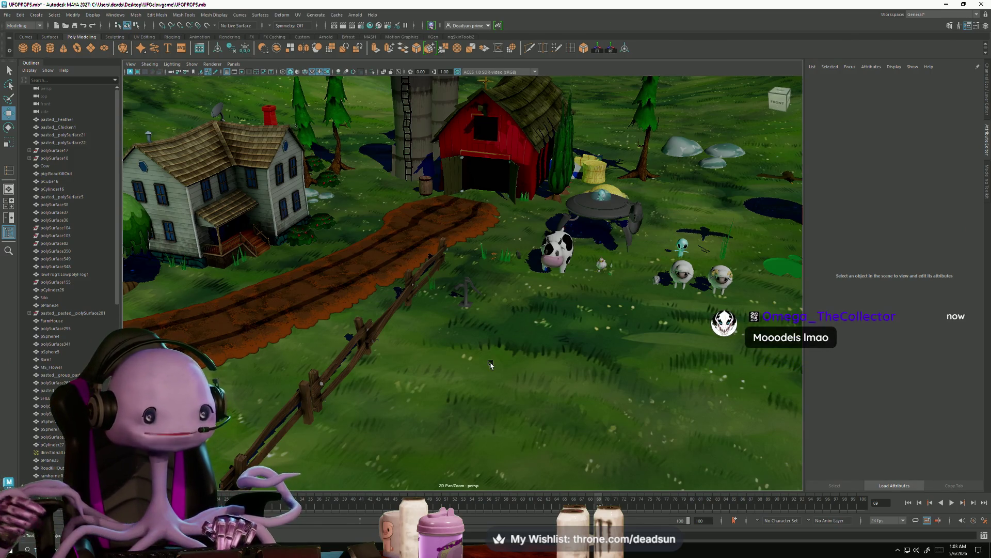
# - Frame the pump and pull a vertex where the spout meets the upright pipe
pyautogui.scroll(10, 484, 364)
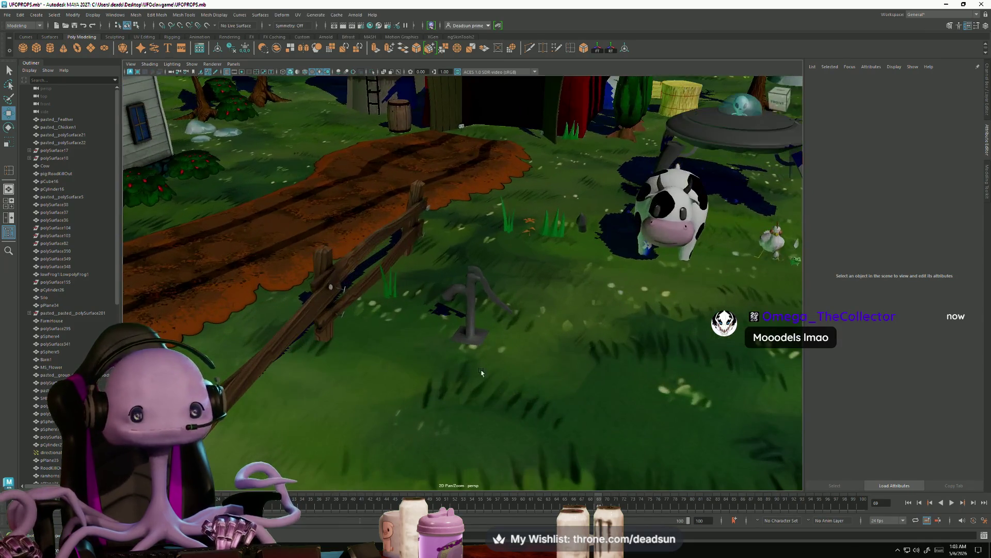
pyautogui.click(458, 386)
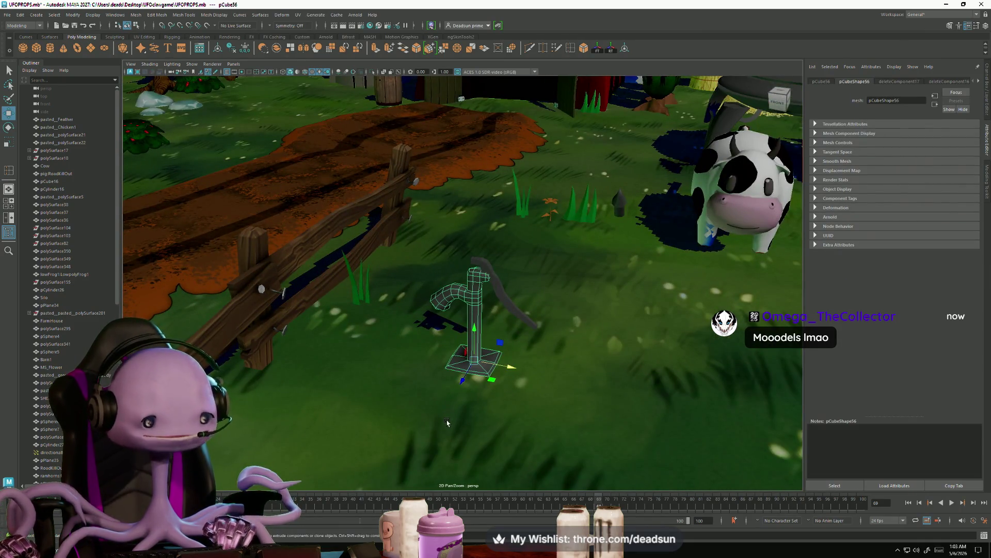
pyautogui.press('f')
pyautogui.moveTo(448, 422)
pyautogui.keyDown('alt'); pyautogui.mouseDown()
pyautogui.moveTo(538, 413)
pyautogui.moveTo(446, 286)
pyautogui.mouseUp(); pyautogui.keyUp('alt')
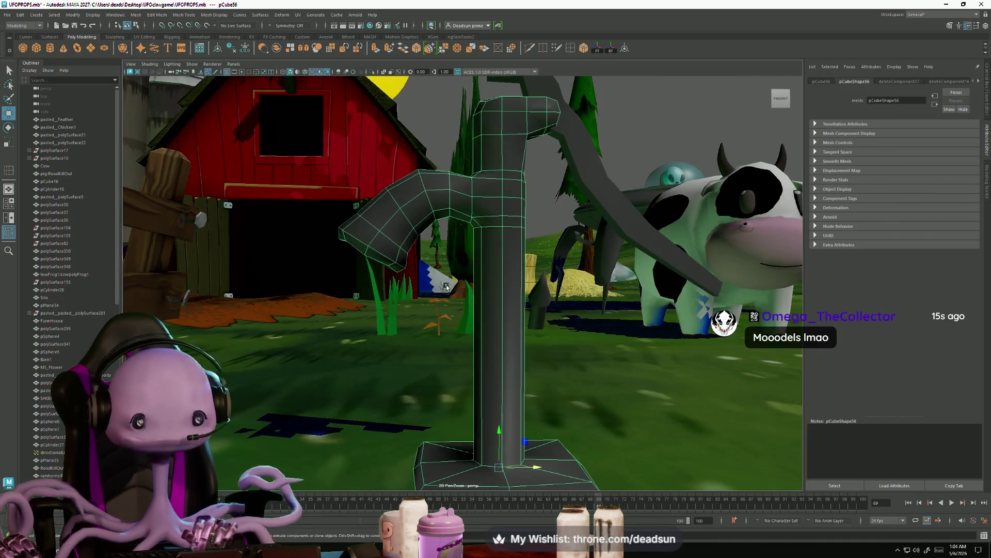
pyautogui.press('F9')
pyautogui.click(474, 213)
pyautogui.moveTo(474, 212)
pyautogui.keyDown('alt'); pyautogui.mouseDown()
pyautogui.moveTo(448, 237)
pyautogui.moveTo(480, 289)
pyautogui.moveTo(461, 414)
pyautogui.moveTo(446, 359)
pyautogui.mouseUp(); pyautogui.keyUp('alt')
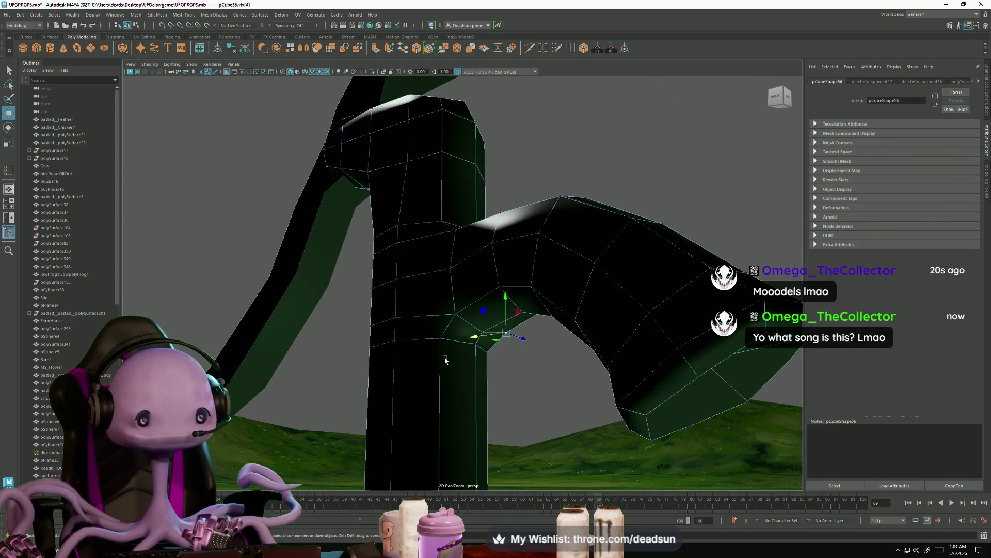
pyautogui.moveTo(454, 317); pyautogui.dragTo(482, 280, button='middle')
# - Raise a second spout-joint vertex to smooth the joint
pyautogui.keyDown('alt'); pyautogui.moveTo(509, 296); pyautogui.dragTo(535, 309); pyautogui.keyUp('alt')
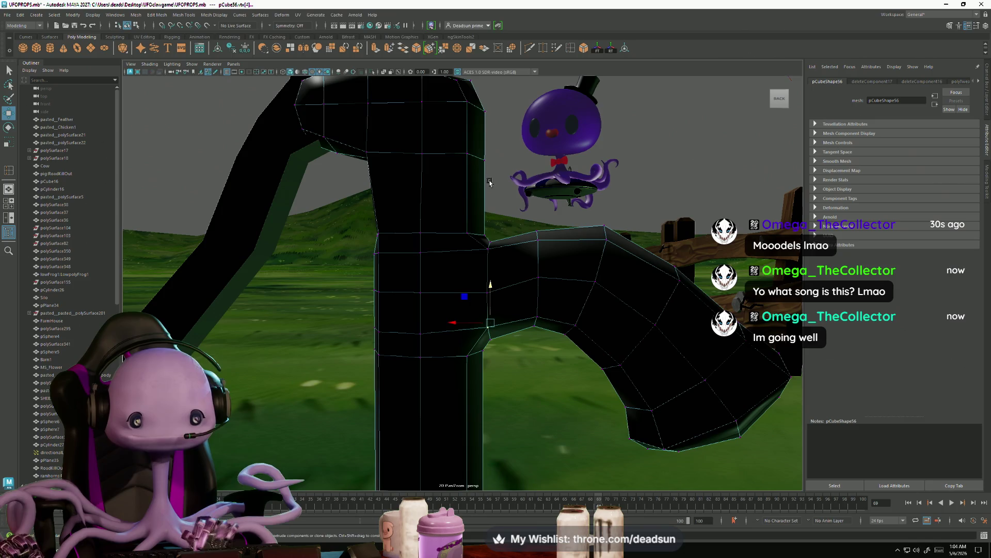
pyautogui.click(488, 290)
pyautogui.keyDown('alt'); pyautogui.moveTo(489, 289); pyautogui.dragTo(461, 303); pyautogui.keyUp('alt')
pyautogui.moveTo(436, 256); pyautogui.dragTo(436, 250)
# - Dismiss the music player and zoom out to view the whole pipe
pyautogui.hotkey('alt', 'Tab')
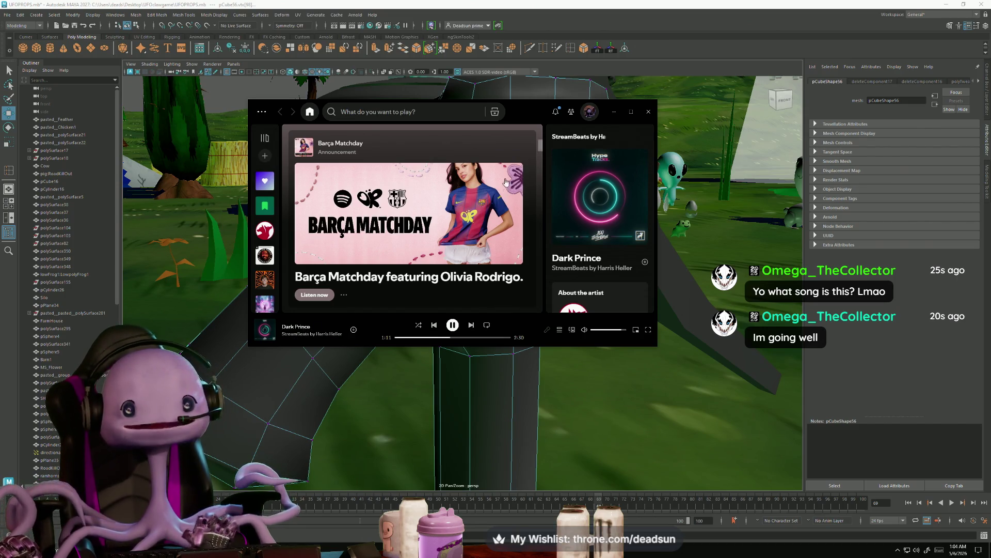
pyautogui.click(613, 111)
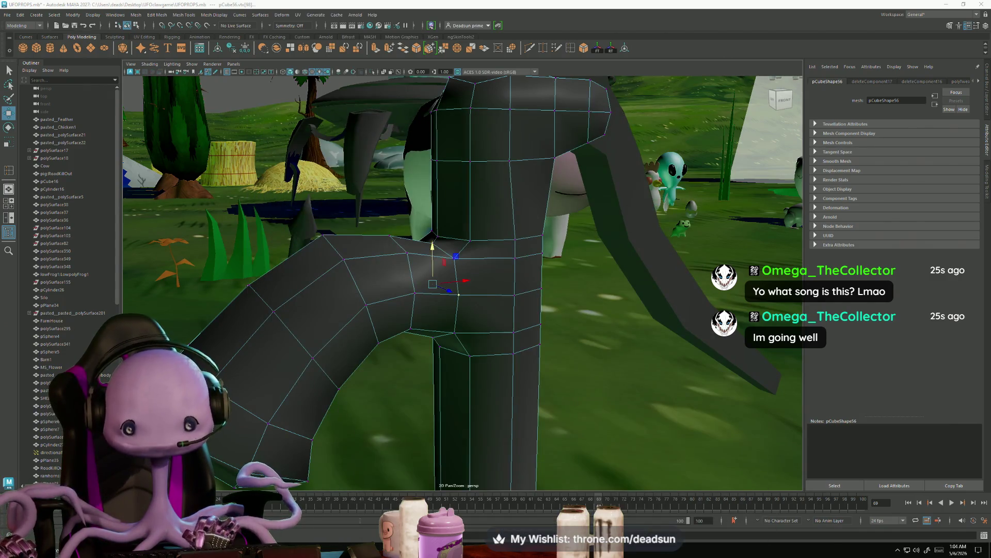
pyautogui.moveTo(411, 346)
pyautogui.keyDown('alt'); pyautogui.mouseDown()
pyautogui.moveTo(399, 376)
pyautogui.moveTo(470, 400)
pyautogui.moveTo(324, 236)
pyautogui.mouseUp(); pyautogui.keyUp('alt')
pyautogui.click(9, 17)
pyautogui.keyDown('alt'); pyautogui.moveTo(439, 310); pyautogui.dragTo(447, 292); pyautogui.keyUp('alt')
# - Select the pump handle and pick one of its vertices
pyautogui.click(535, 266)
pyautogui.moveTo(536, 266)
pyautogui.keyDown('alt'); pyautogui.mouseDown()
pyautogui.moveTo(464, 353)
pyautogui.moveTo(509, 289)
pyautogui.mouseUp(); pyautogui.keyUp('alt')
pyautogui.moveTo(509, 289); pyautogui.dragTo(486, 288, button='right')
pyautogui.keyDown('alt'); pyautogui.moveTo(486, 287); pyautogui.dragTo(496, 285); pyautogui.keyUp('alt')
pyautogui.click(497, 283)
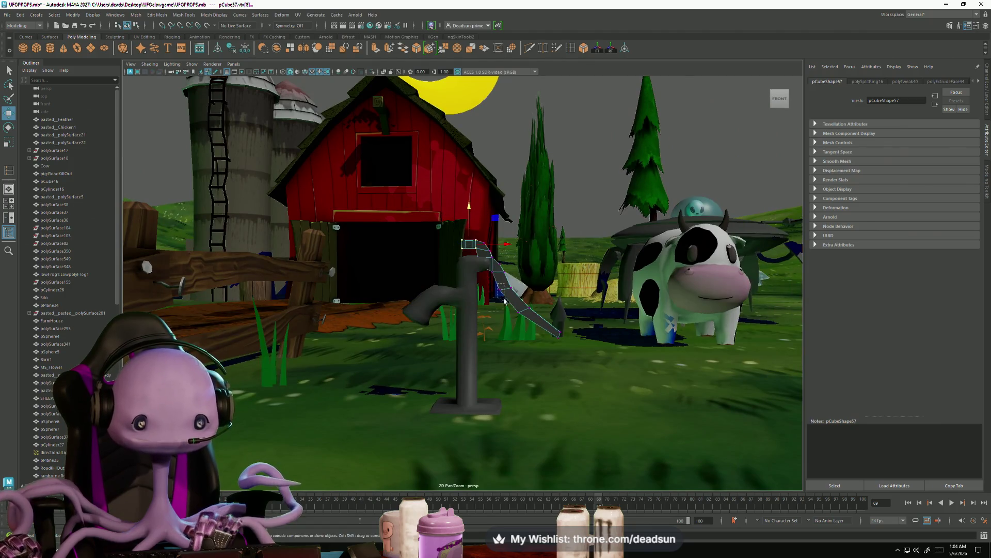
pyautogui.moveTo(529, 324); pyautogui.dragTo(575, 345)
pyautogui.press('r')
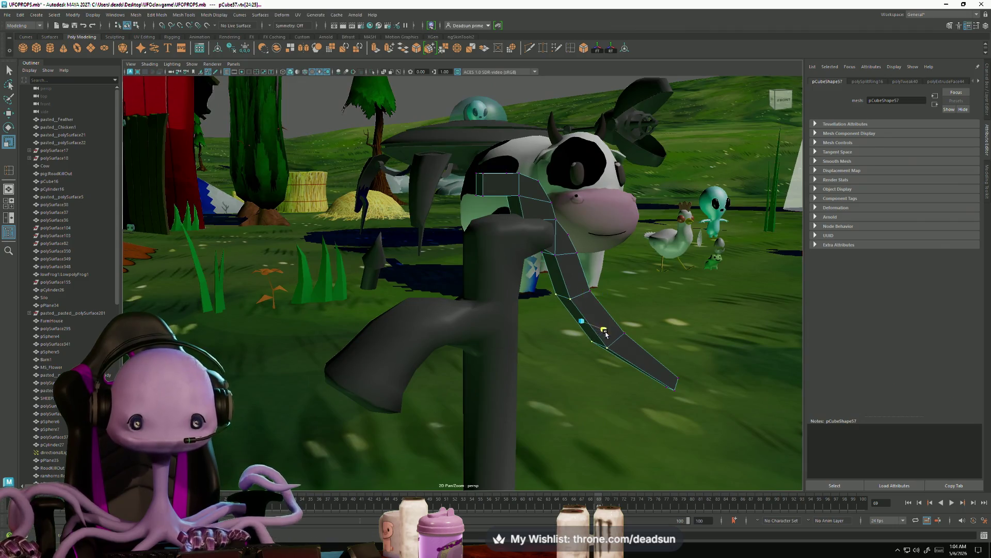
pyautogui.moveTo(653, 361)
pyautogui.keyDown('alt'); pyautogui.mouseDown()
pyautogui.moveTo(472, 343)
pyautogui.moveTo(539, 333)
pyautogui.moveTo(522, 336)
pyautogui.mouseUp(); pyautogui.keyUp('alt')
pyautogui.moveTo(503, 252); pyautogui.dragTo(521, 239, button='right')
pyautogui.keyDown('alt'); pyautogui.moveTo(495, 279); pyautogui.dragTo(461, 307); pyautogui.keyUp('alt')
pyautogui.click(511, 95)
pyautogui.moveTo(512, 95)
pyautogui.keyDown('alt'); pyautogui.mouseDown()
pyautogui.moveTo(434, 289)
pyautogui.moveTo(399, 345)
pyautogui.moveTo(356, 289)
pyautogui.moveTo(330, 343)
pyautogui.moveTo(375, 353)
pyautogui.moveTo(361, 330)
pyautogui.moveTo(465, 330)
pyautogui.moveTo(386, 381)
pyautogui.moveTo(412, 413)
pyautogui.moveTo(432, 347)
pyautogui.mouseUp(); pyautogui.keyUp('alt')
pyautogui.click(433, 347)
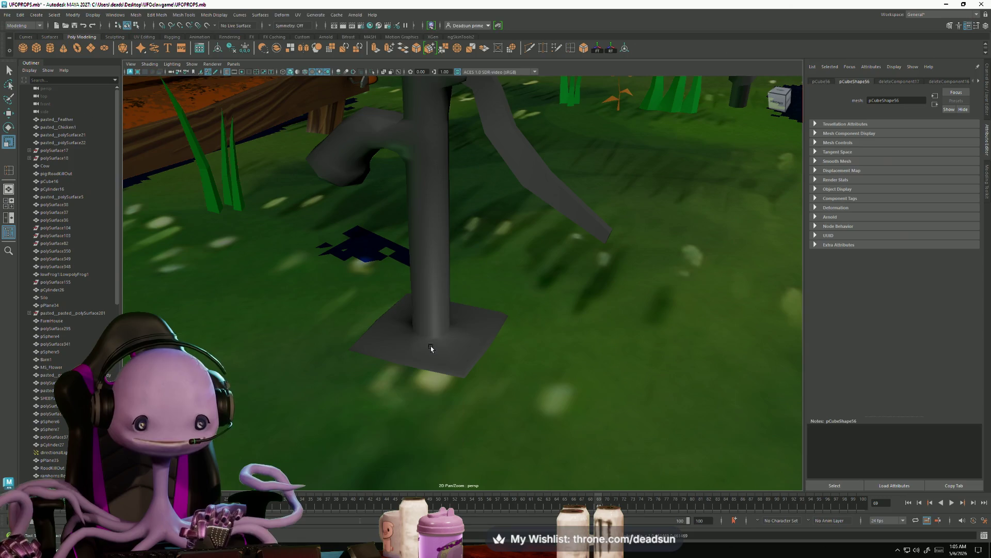
pyautogui.moveTo(431, 313); pyautogui.dragTo(432, 326, button='right')
pyautogui.click(426, 284)
pyautogui.click(432, 330)
pyautogui.press('w')
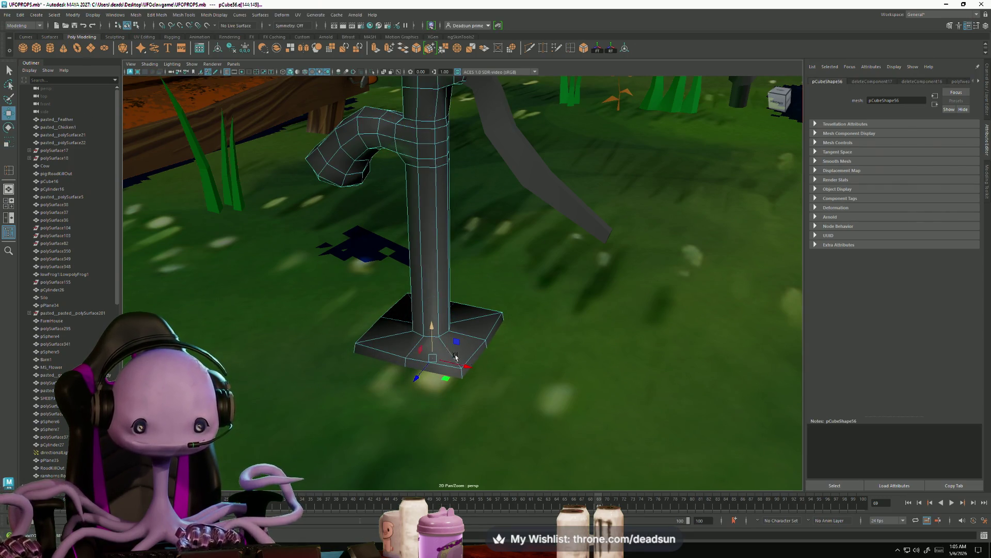
pyautogui.scroll(-5, 456, 356)
pyautogui.keyDown('alt'); pyautogui.moveTo(455, 354); pyautogui.dragTo(437, 305); pyautogui.keyUp('alt')
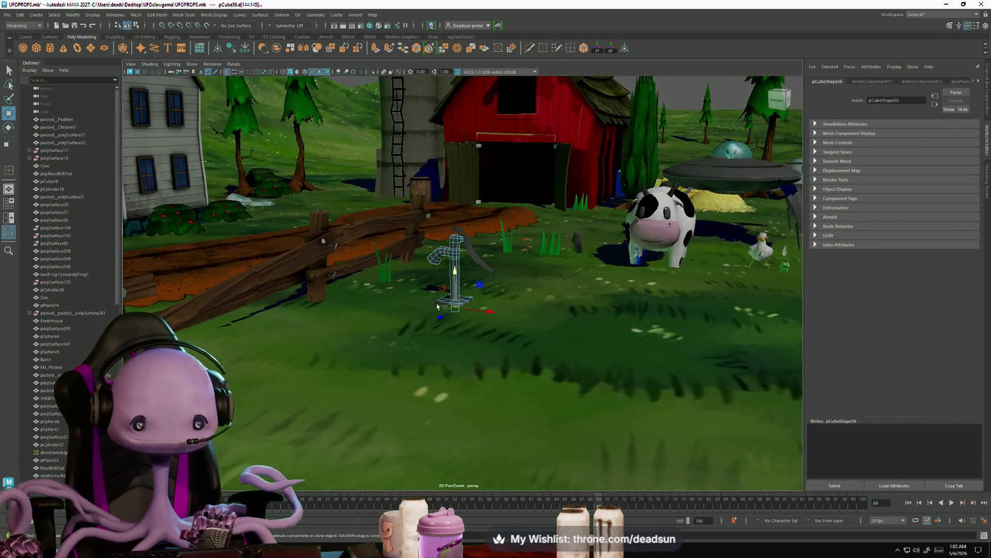
pyautogui.moveTo(436, 306); pyautogui.dragTo(452, 293, button='right')
pyautogui.click(424, 303)
pyautogui.moveTo(424, 302)
pyautogui.keyDown('alt'); pyautogui.mouseDown()
pyautogui.moveTo(379, 304)
pyautogui.moveTo(416, 324)
pyautogui.moveTo(475, 258)
pyautogui.moveTo(429, 325)
pyautogui.moveTo(430, 246)
pyautogui.mouseUp(); pyautogui.keyUp('alt')
# - Extrude the handle's end face twice and pull the new segment down toward the pump body
pyautogui.click(476, 257)
pyautogui.click(432, 264)
pyautogui.click(444, 221)
pyautogui.moveTo(444, 221); pyautogui.dragTo(444, 221, button='right')
pyautogui.click(444, 221)
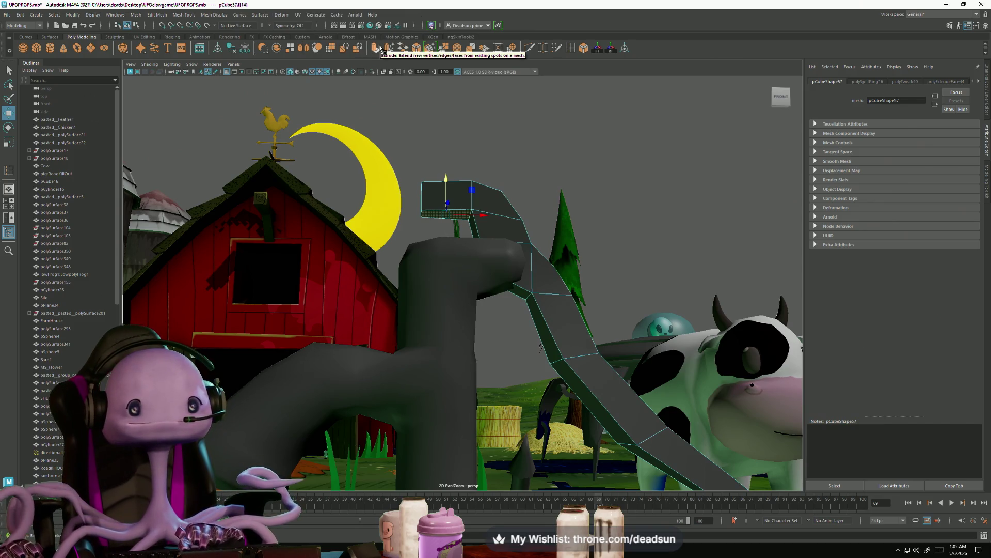
pyautogui.click(380, 49)
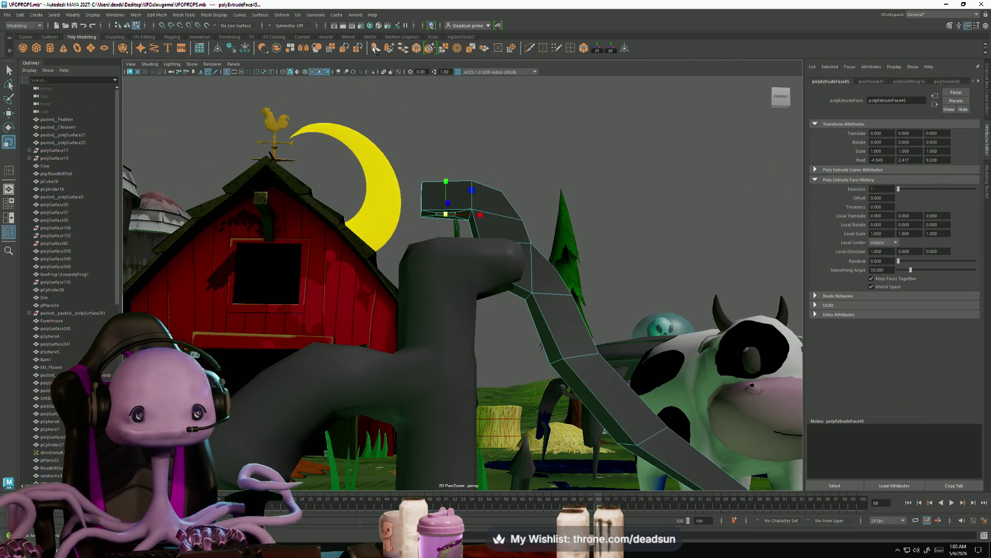
pyautogui.press('w')
pyautogui.keyDown('shift'); pyautogui.click(443, 203); pyautogui.keyUp('shift')
pyautogui.moveTo(444, 178); pyautogui.dragTo(438, 225)
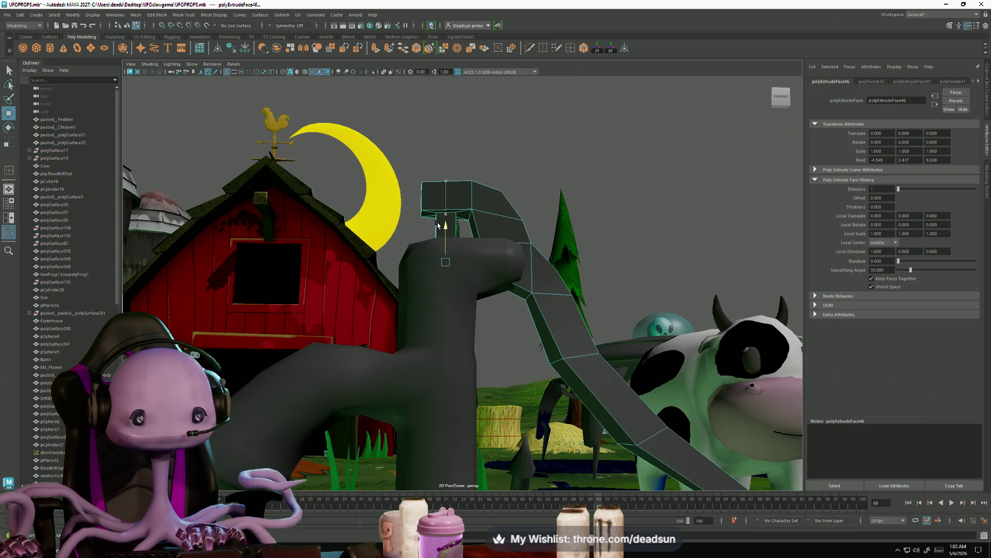
pyautogui.moveTo(388, 260)
pyautogui.keyDown('alt'); pyautogui.mouseDown()
pyautogui.moveTo(449, 262)
pyautogui.moveTo(416, 237)
pyautogui.moveTo(416, 226)
pyautogui.moveTo(435, 234)
pyautogui.mouseUp(); pyautogui.keyUp('alt')
pyautogui.press('r')
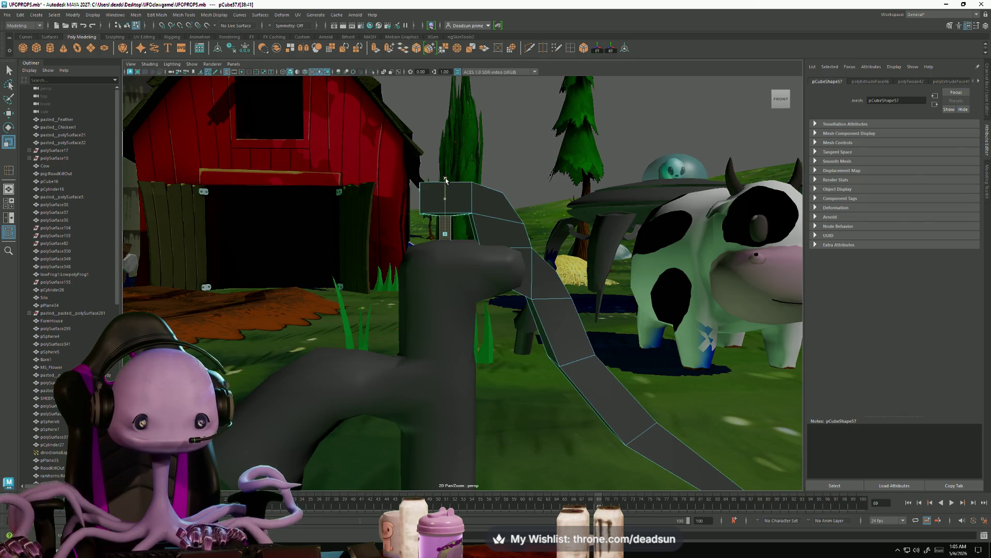
pyautogui.moveTo(449, 174)
pyautogui.keyDown('alt'); pyautogui.mouseDown()
pyautogui.moveTo(281, 259)
pyautogui.moveTo(453, 239)
pyautogui.moveTo(422, 281)
pyautogui.moveTo(483, 266)
pyautogui.mouseUp(); pyautogui.keyUp('alt')
pyautogui.moveTo(488, 233); pyautogui.dragTo(510, 225, button='right')
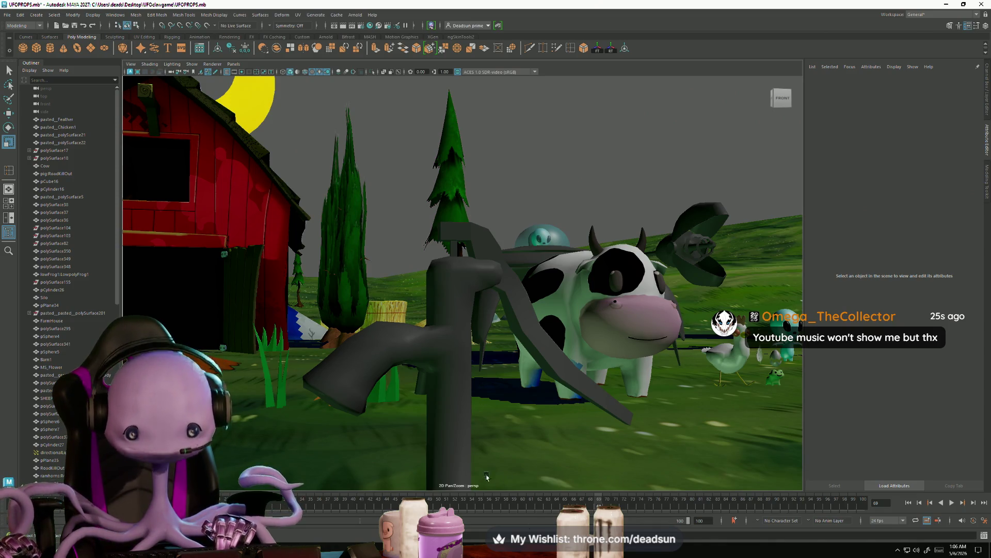
pyautogui.moveTo(498, 399)
pyautogui.keyDown('alt'); pyautogui.mouseDown()
pyautogui.moveTo(480, 372)
pyautogui.moveTo(503, 336)
pyautogui.moveTo(504, 360)
pyautogui.mouseUp(); pyautogui.keyUp('alt')
pyautogui.click(536, 317)
pyautogui.moveTo(536, 317)
pyautogui.keyDown('alt'); pyautogui.mouseDown()
pyautogui.moveTo(446, 459)
pyautogui.moveTo(462, 477)
pyautogui.moveTo(447, 317)
pyautogui.moveTo(482, 372)
pyautogui.moveTo(444, 314)
pyautogui.mouseUp(); pyautogui.keyUp('alt')
pyautogui.click(447, 318)
# - Combine the pump body and handle (pCube56, pCube57) into one mesh
pyautogui.click(458, 296)
pyautogui.scroll(5, 459, 310)
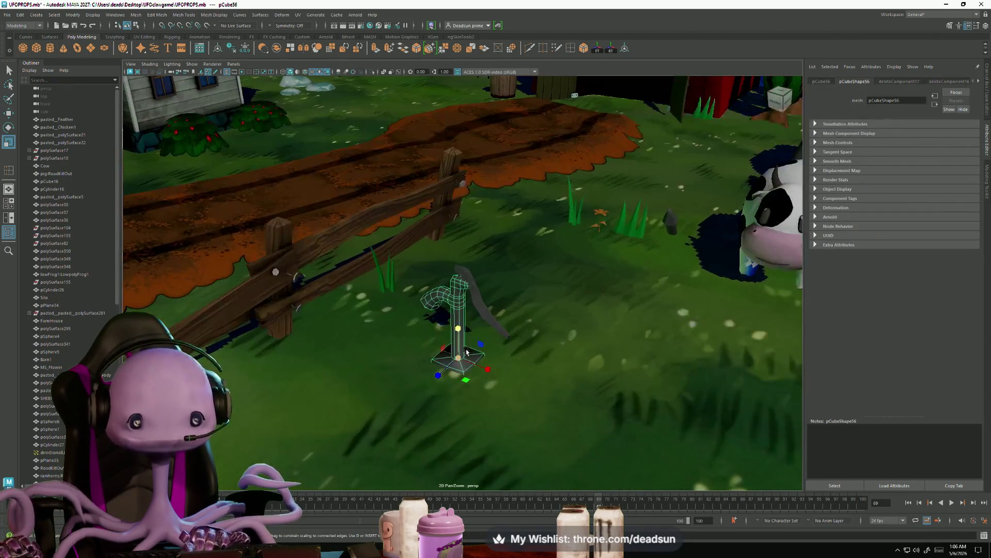
pyautogui.click(474, 297)
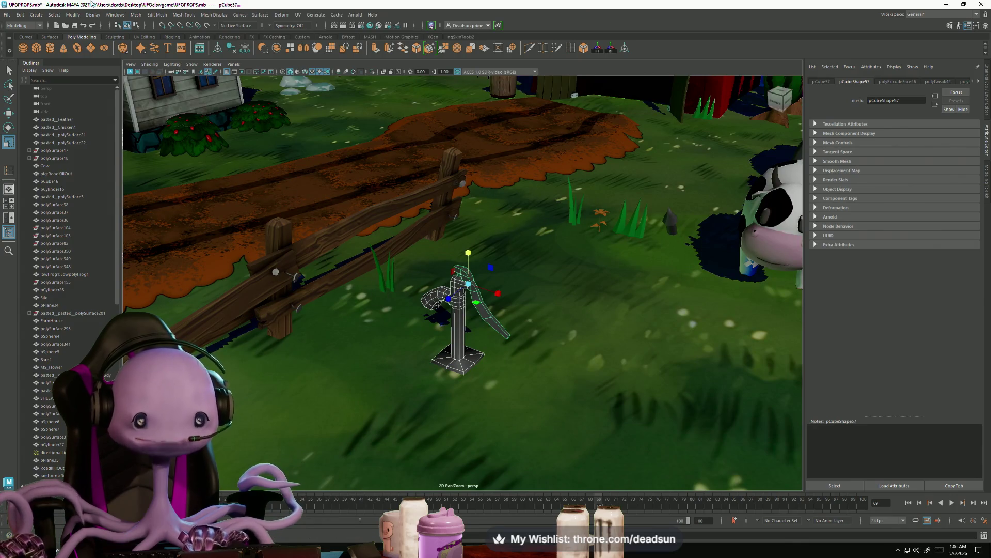
pyautogui.click(136, 14)
pyautogui.click(150, 46)
pyautogui.keyDown('alt'); pyautogui.moveTo(362, 232); pyautogui.dragTo(633, 261); pyautogui.keyUp('alt')
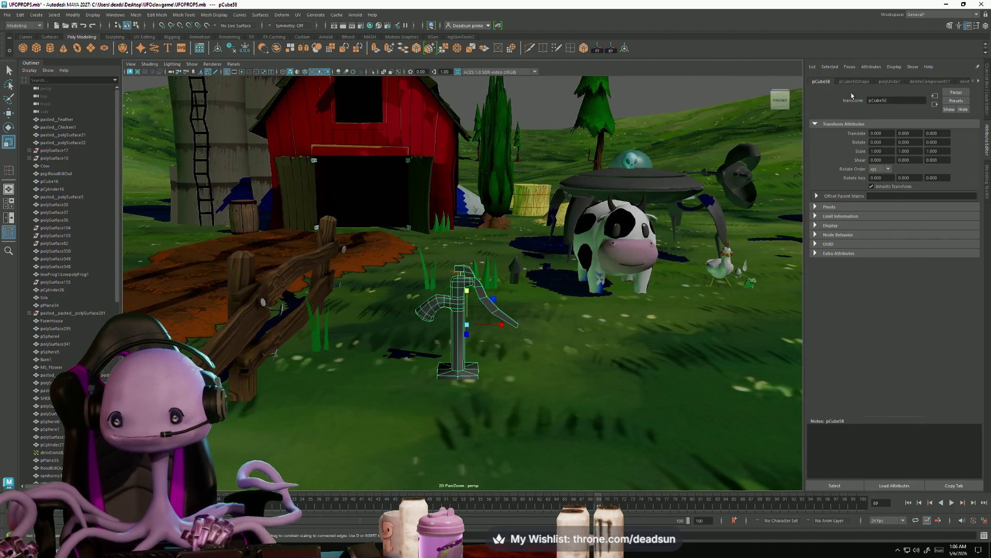
# - Rename the combined pCube58 mesh to WaterPimp
pyautogui.moveTo(917, 98); pyautogui.dragTo(853, 103)
pyautogui.write('WaterPump')
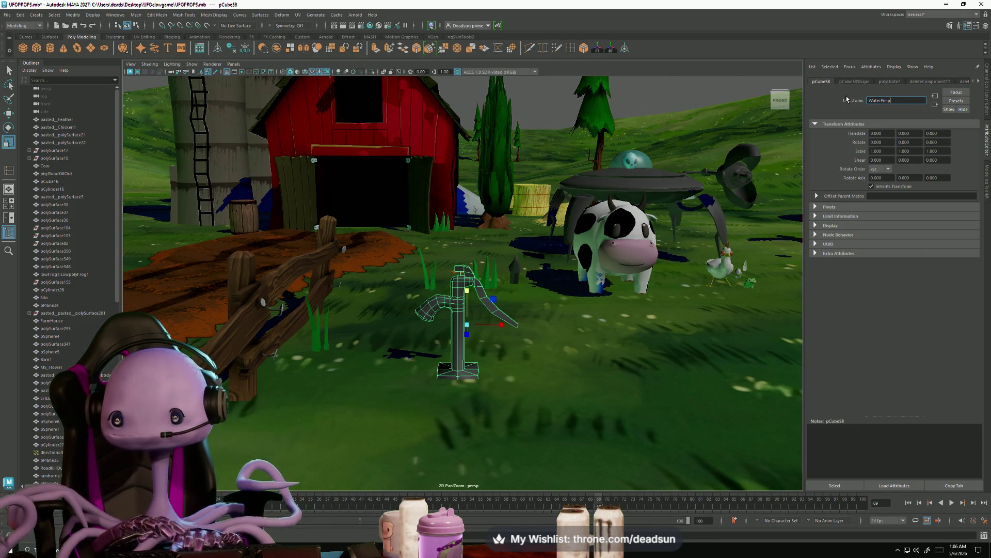
pyautogui.press('Return')
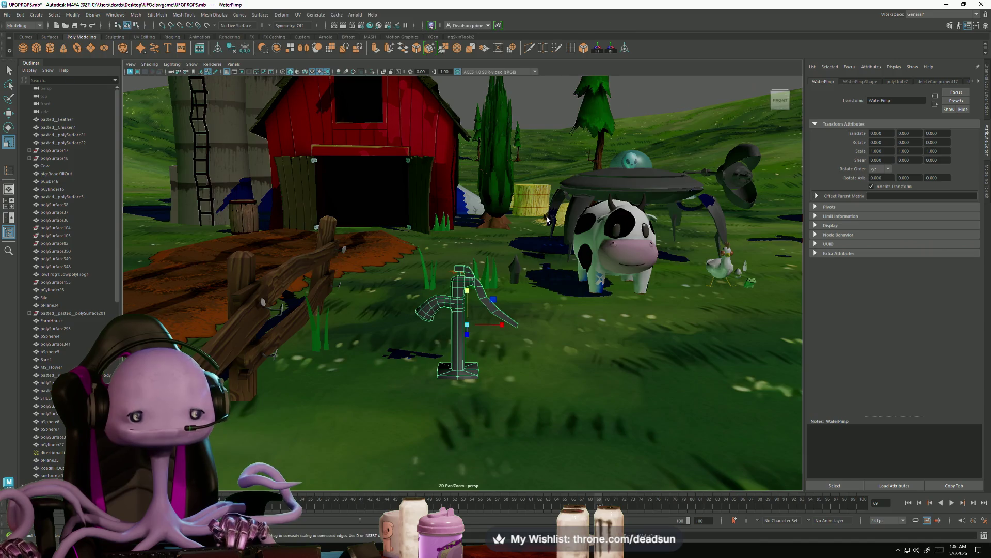
pyautogui.scroll(3, 547, 219)
pyautogui.moveTo(500, 316)
pyautogui.keyDown('alt'); pyautogui.mouseDown()
pyautogui.moveTo(477, 299)
pyautogui.moveTo(674, 316)
pyautogui.moveTo(637, 300)
pyautogui.moveTo(445, 310)
pyautogui.moveTo(469, 339)
pyautogui.moveTo(498, 339)
pyautogui.moveTo(498, 318)
pyautogui.mouseUp(); pyautogui.keyUp('alt')
pyautogui.scroll(2, 456, 327)
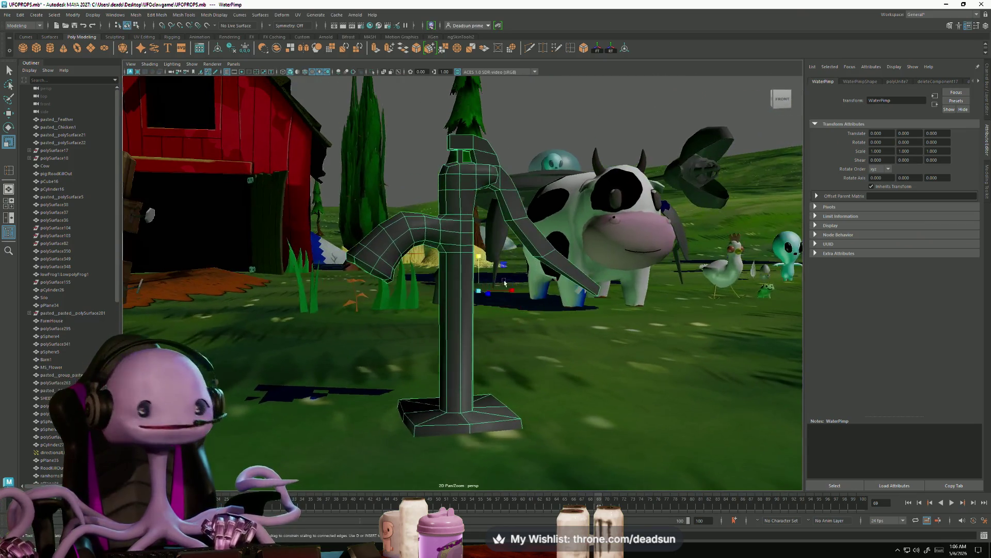
# - Export the selected pump as waterpump.fbx, then search Windows for RoadKill
pyautogui.click(8, 14)
pyautogui.click(9, 16)
pyautogui.click(7, 15)
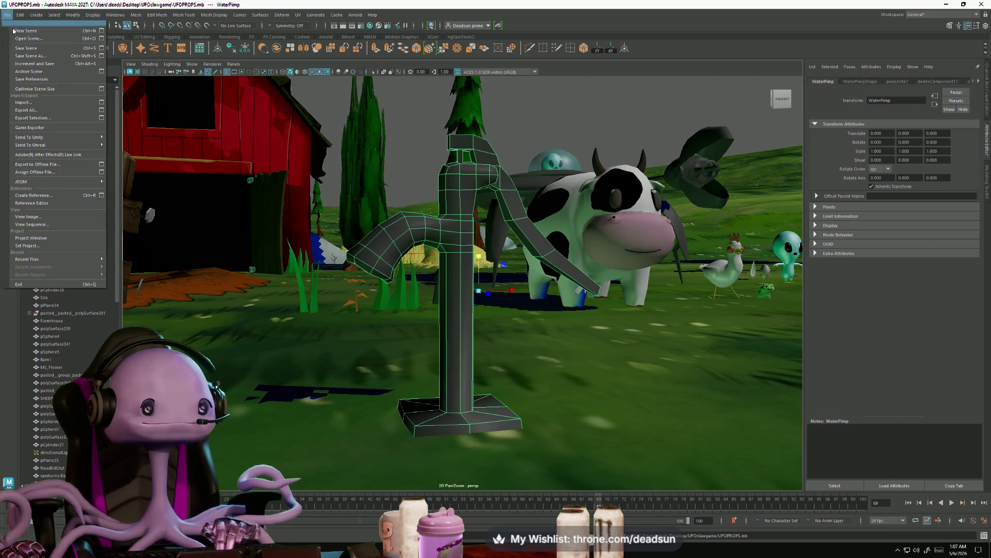
pyautogui.click(31, 124)
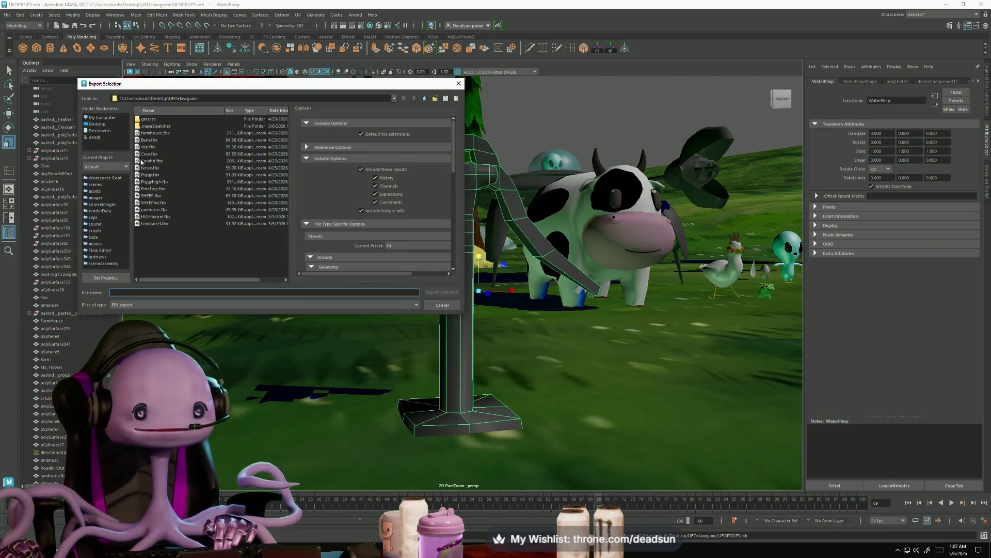
pyautogui.write('wa')
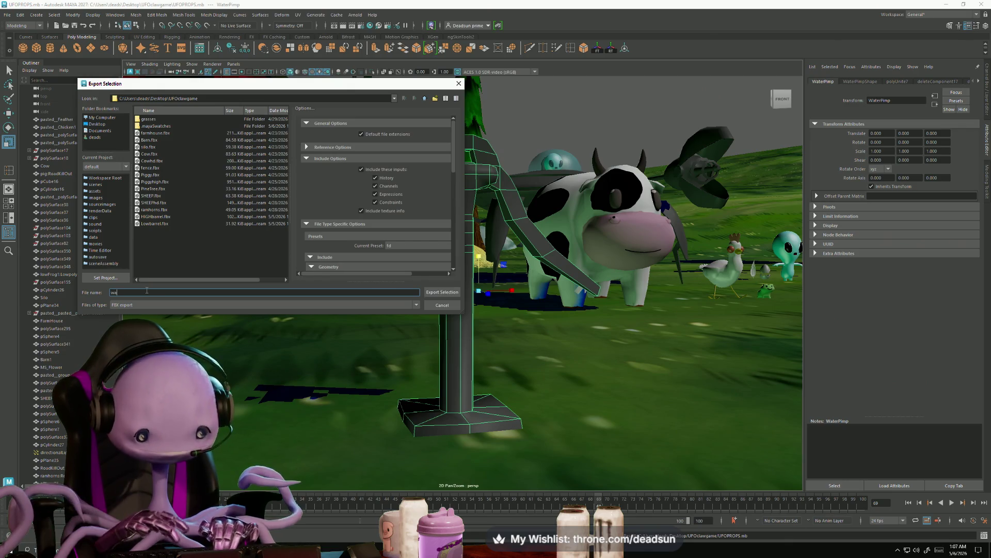
pyautogui.write('terpump')
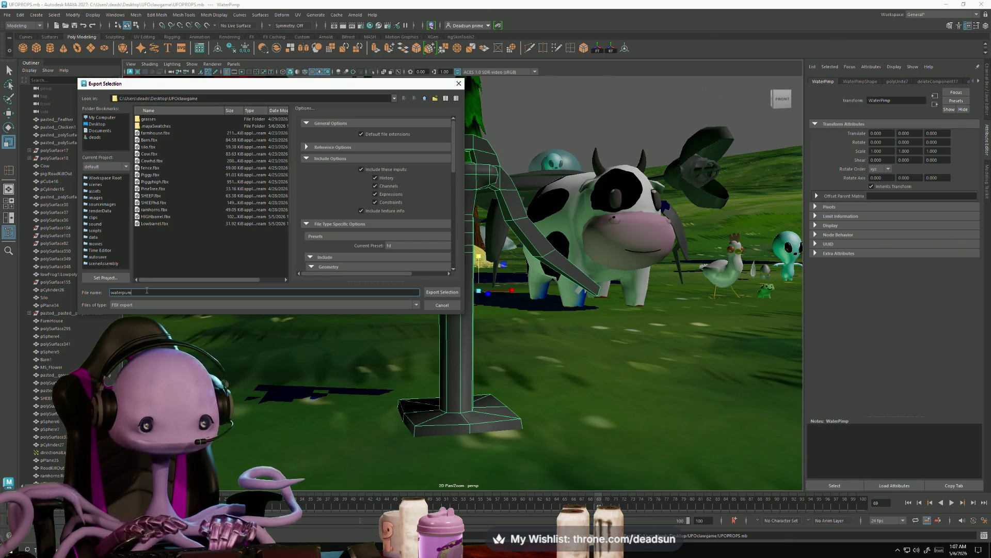
pyautogui.click(437, 290)
pyautogui.press('super')
pyautogui.write('r')
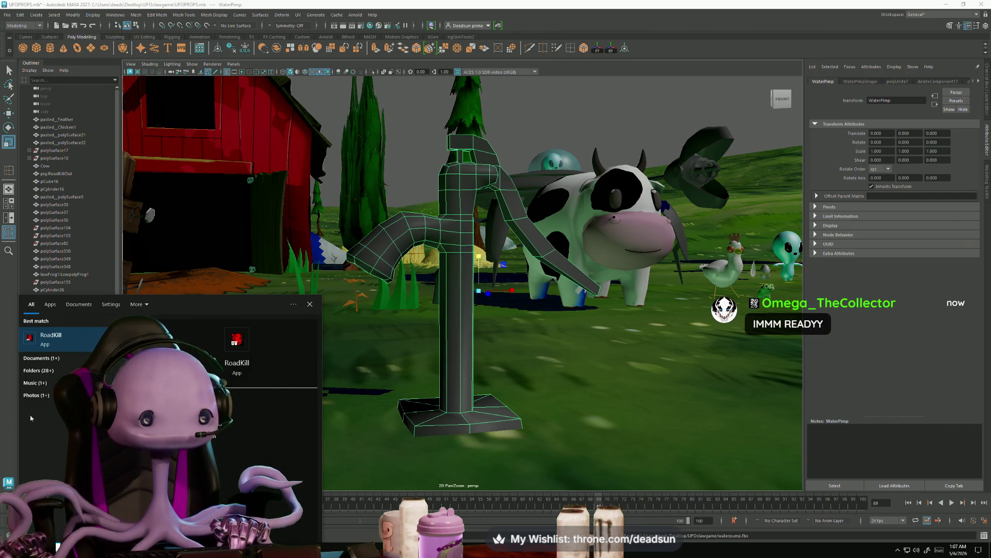
pyautogui.click(72, 344)
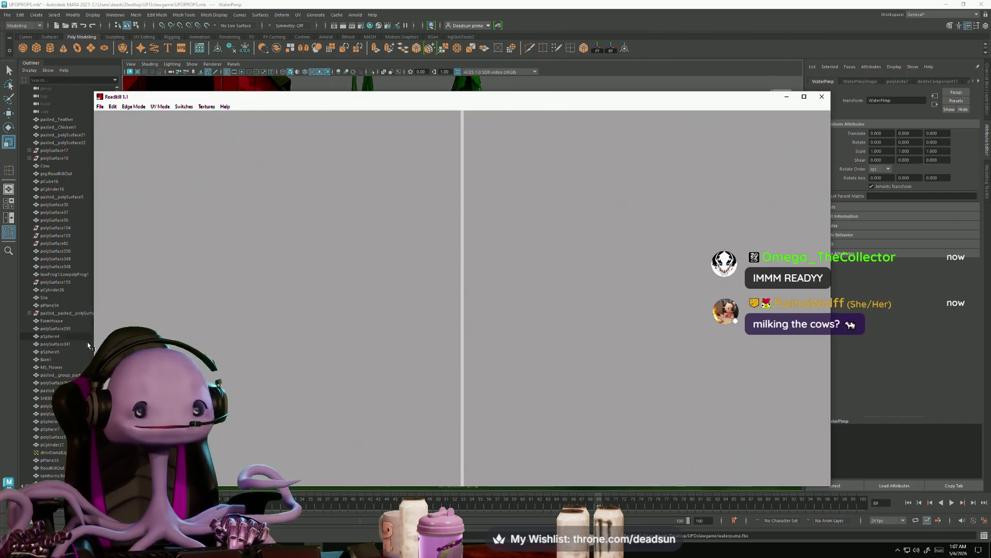
pyautogui.click(100, 107)
pyautogui.click(117, 124)
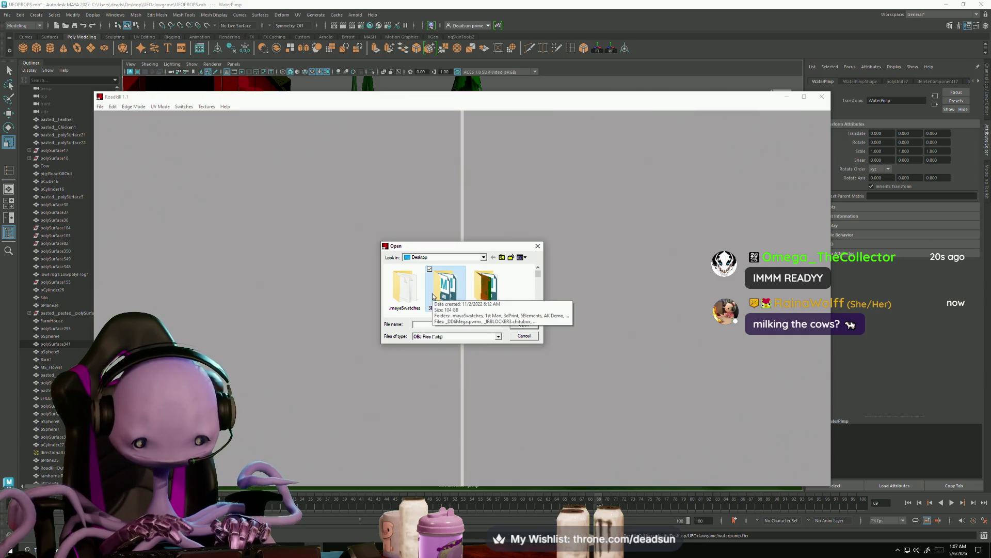
pyautogui.scroll(-5, 432, 296)
pyautogui.press('Return')
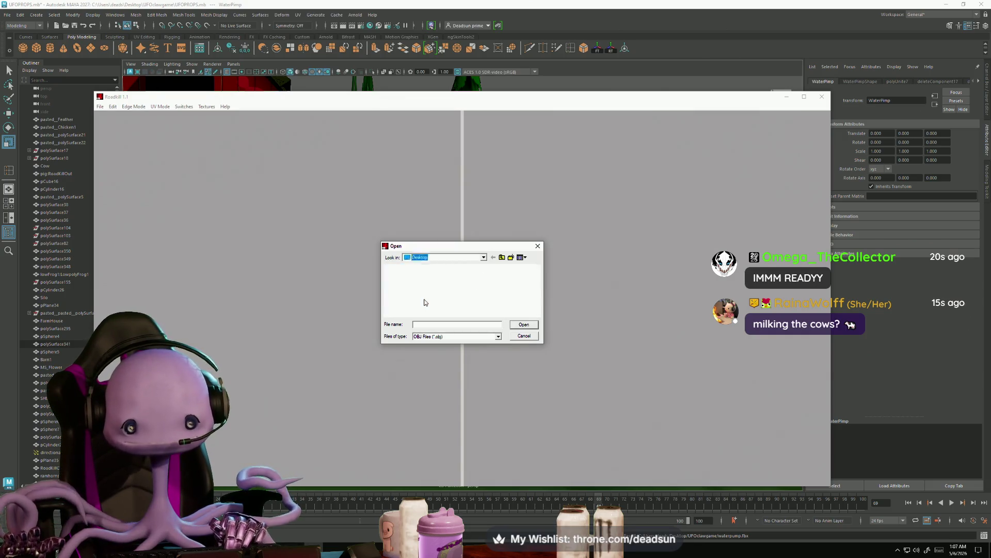
pyautogui.click(450, 307)
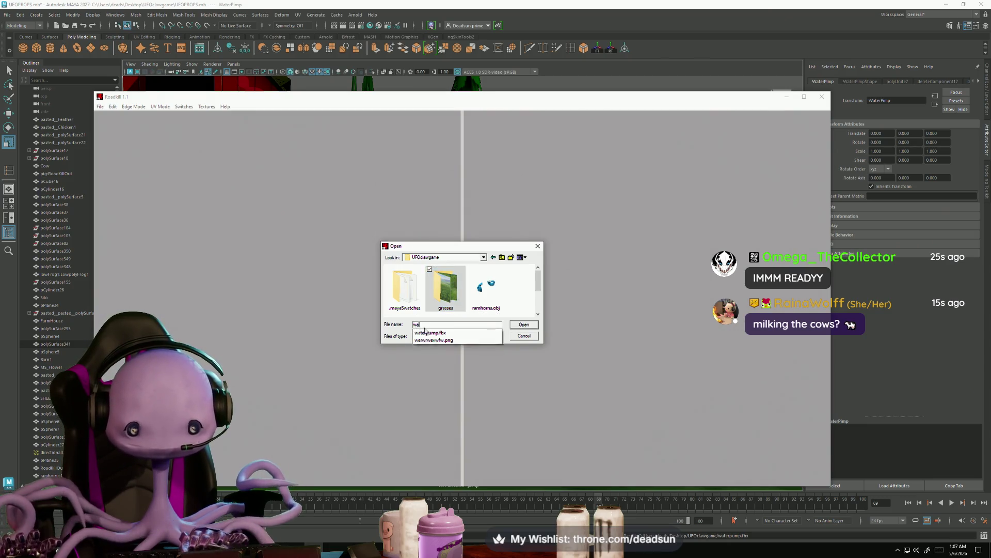
pyautogui.click(524, 324)
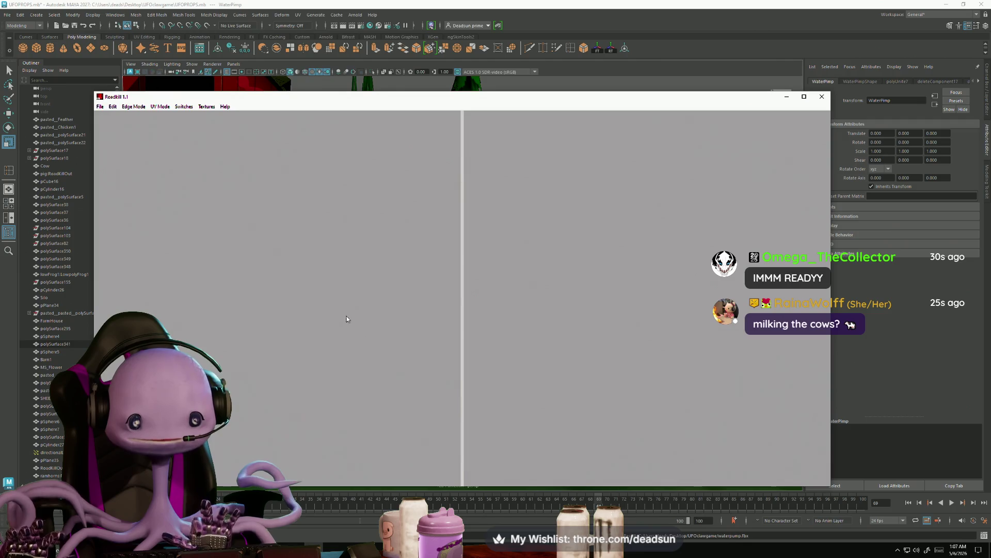
pyautogui.click(815, 96)
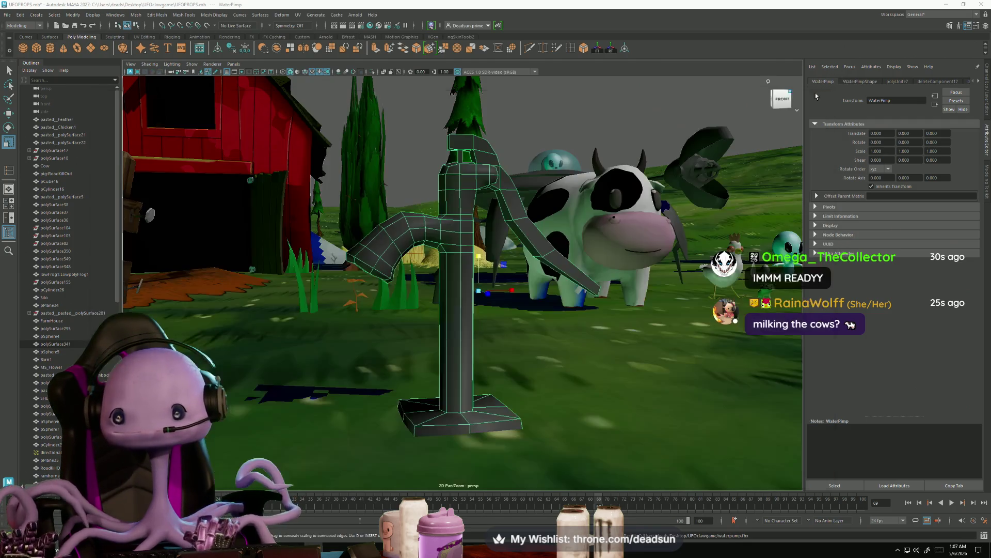
# - Export the selected pump in OBJ format as waterpump.obj, then search Start for RoadKill
pyautogui.click(8, 14)
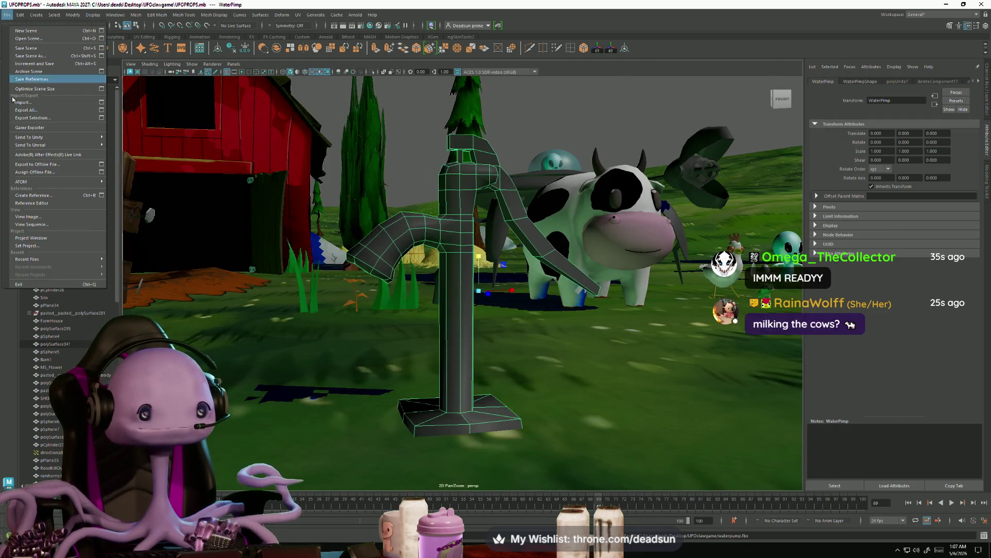
pyautogui.click(37, 127)
pyautogui.click(135, 304)
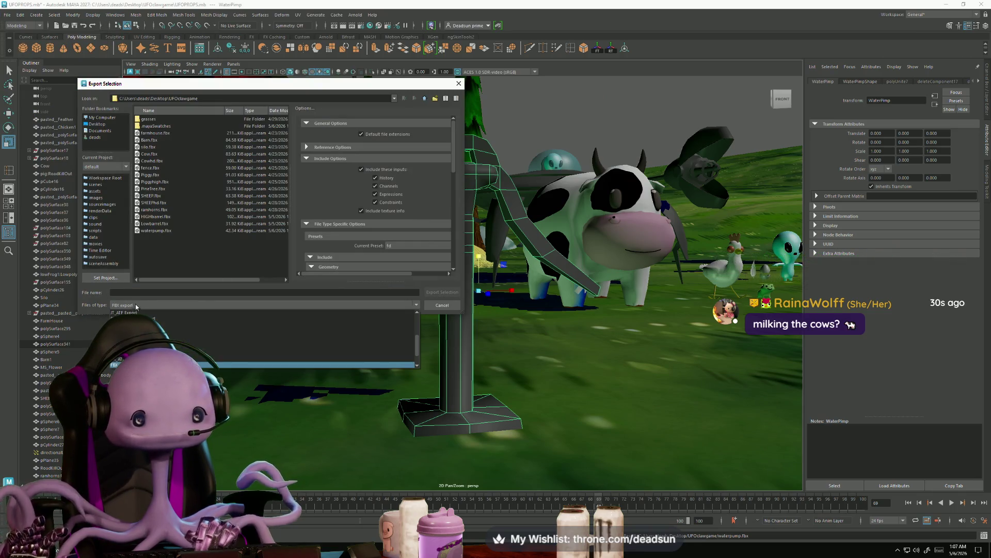
pyautogui.click(155, 364)
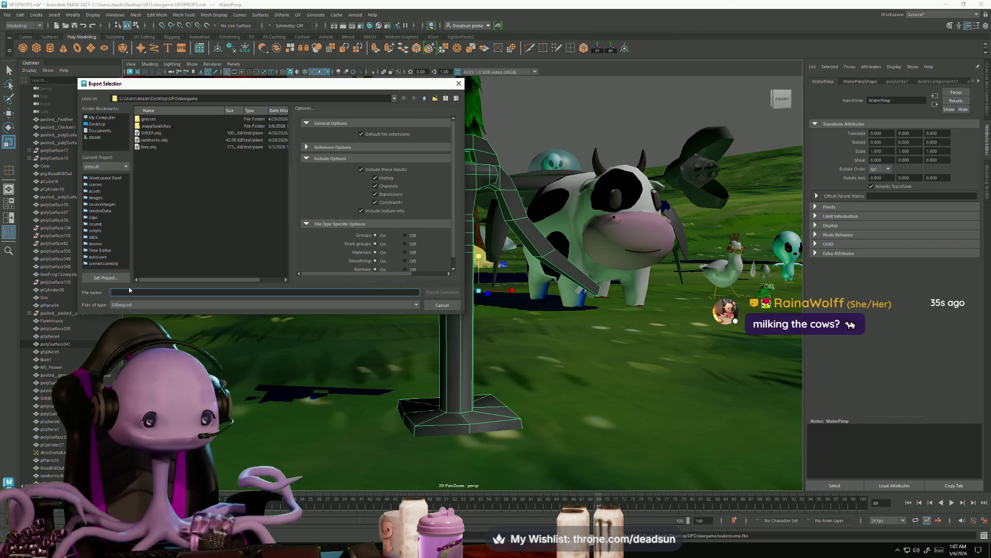
pyautogui.write('waterpump')
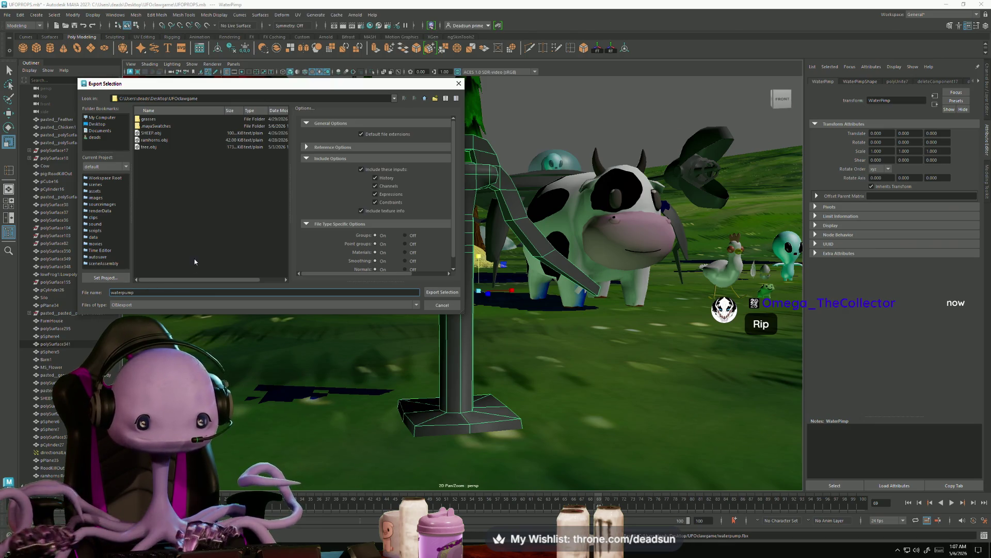
pyautogui.click(443, 292)
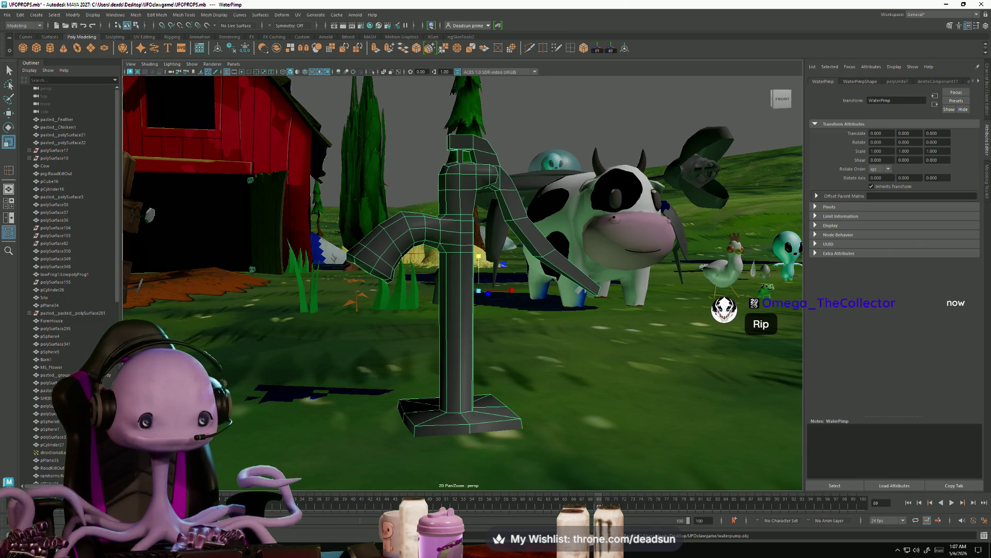
pyautogui.click(28, 548)
pyautogui.write('r')
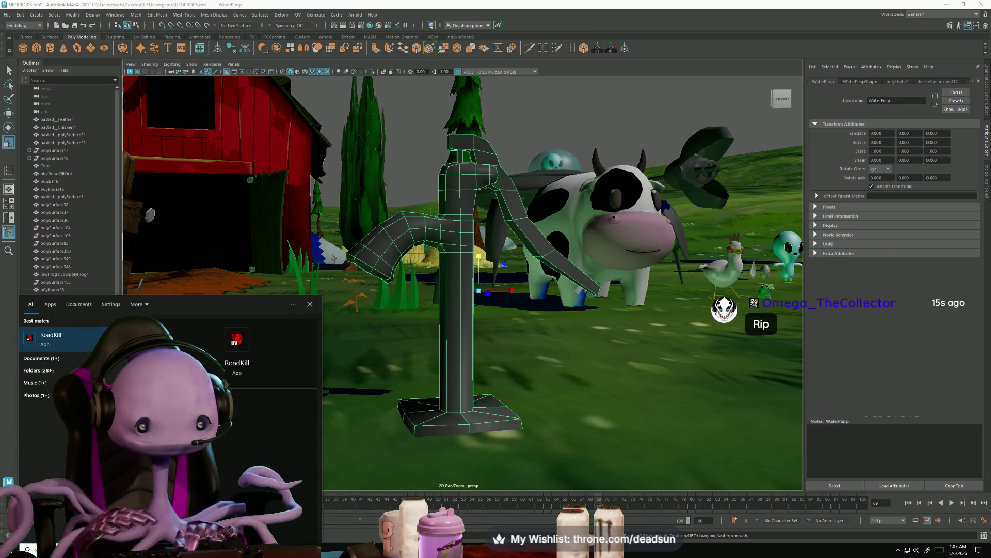
# - Launch RoadKill and load waterpump.obj through File > Load
pyautogui.click(70, 347)
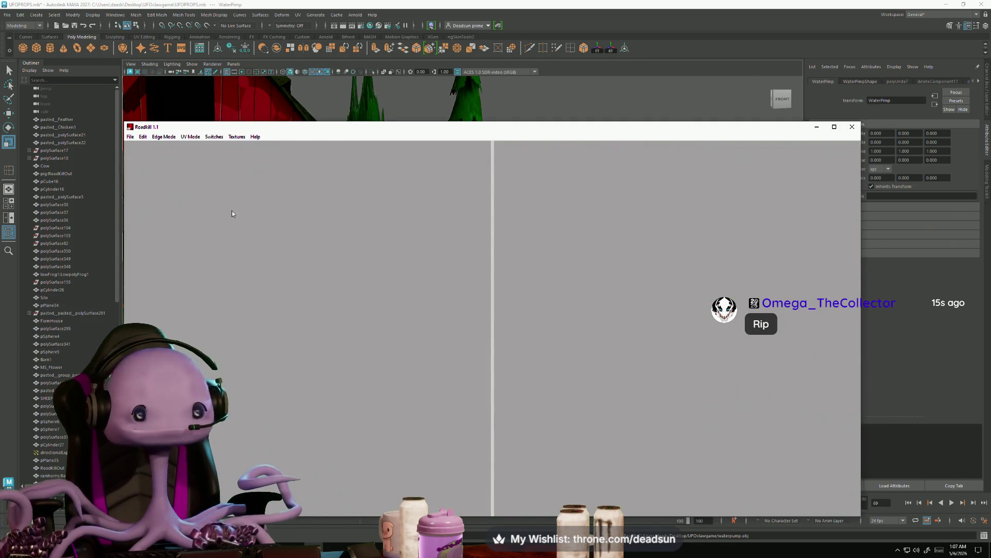
pyautogui.click(130, 137)
pyautogui.click(143, 146)
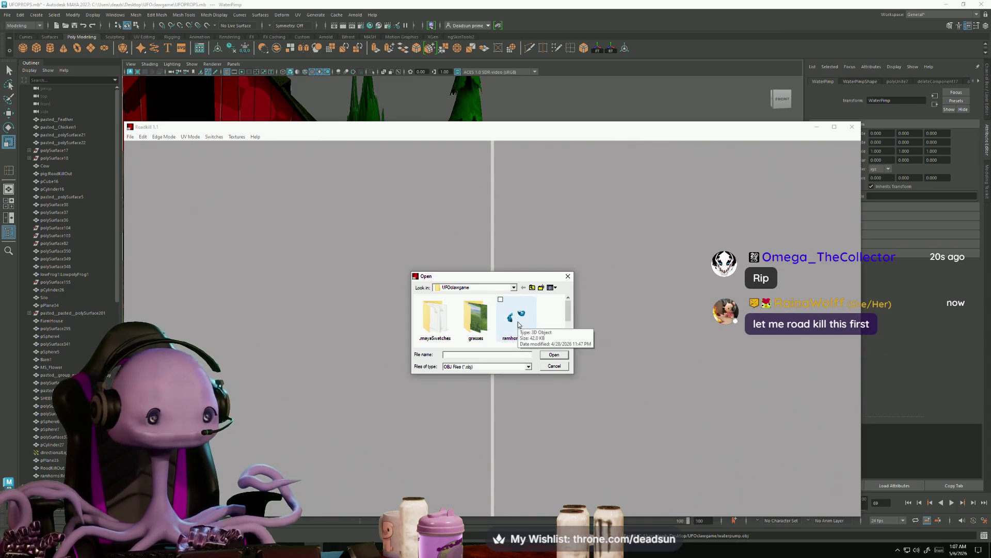
pyautogui.click(519, 325)
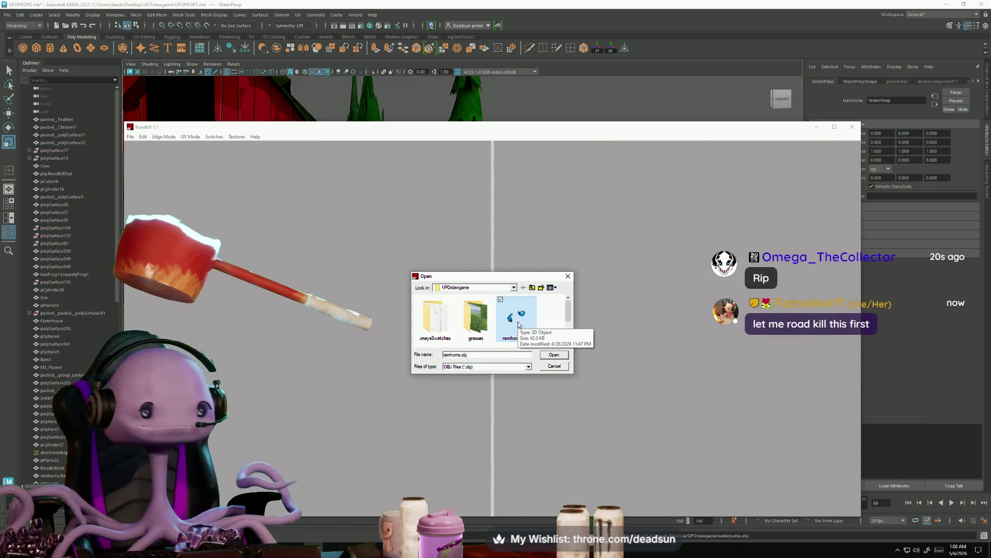
pyautogui.scroll(-2, 519, 321)
pyautogui.click(516, 322)
pyautogui.click(555, 355)
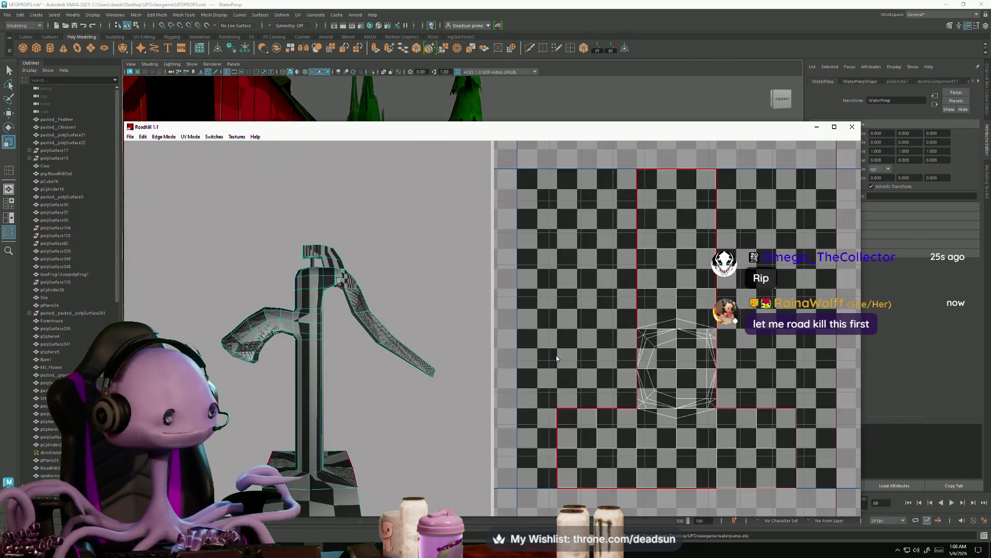
# - Box-select the edges around the pump base as seams
pyautogui.keyDown('alt'); pyautogui.moveTo(369, 318); pyautogui.dragTo(311, 374); pyautogui.keyUp('alt')
pyautogui.moveTo(311, 371)
pyautogui.keyDown('alt'); pyautogui.mouseDown(button='right')
pyautogui.moveTo(348, 393)
pyautogui.moveTo(325, 405)
pyautogui.mouseUp(button='right'); pyautogui.keyUp('alt')
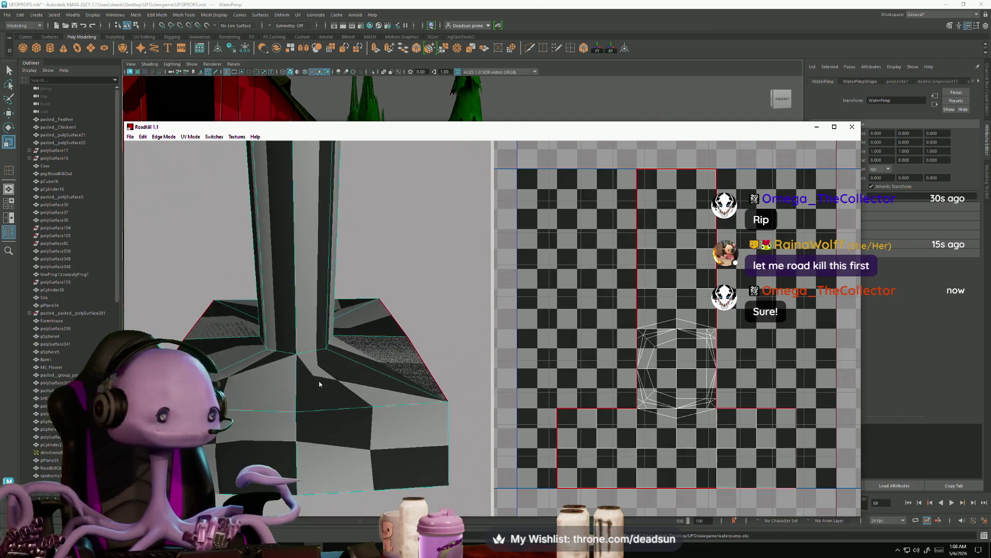
pyautogui.keyDown('alt'); pyautogui.moveTo(326, 405); pyautogui.dragTo(315, 411); pyautogui.keyUp('alt')
pyautogui.keyDown('alt'); pyautogui.moveTo(308, 379); pyautogui.dragTo(310, 445, button='right'); pyautogui.keyUp('alt')
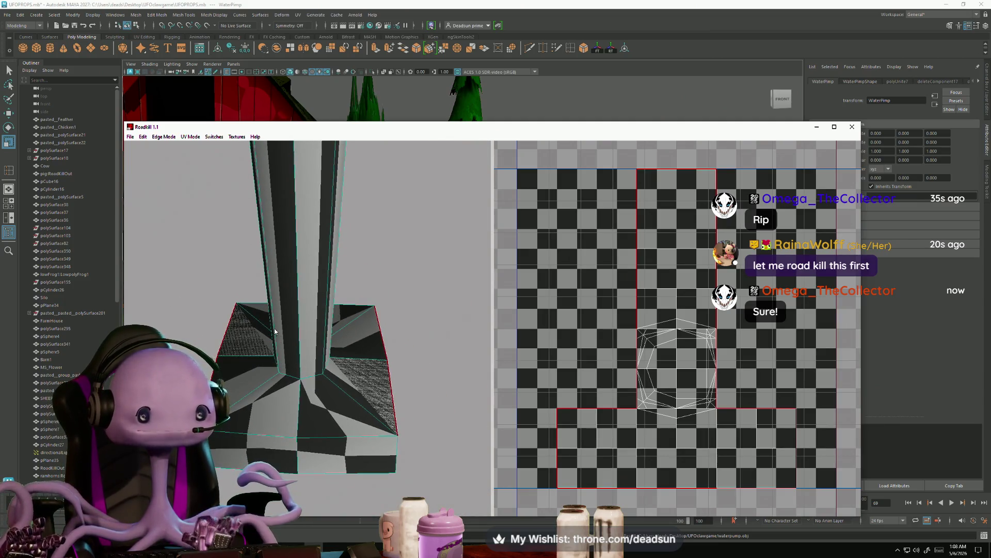
pyautogui.moveTo(260, 325)
pyautogui.mouseDown()
pyautogui.moveTo(334, 367)
pyautogui.moveTo(347, 388)
pyautogui.mouseUp()
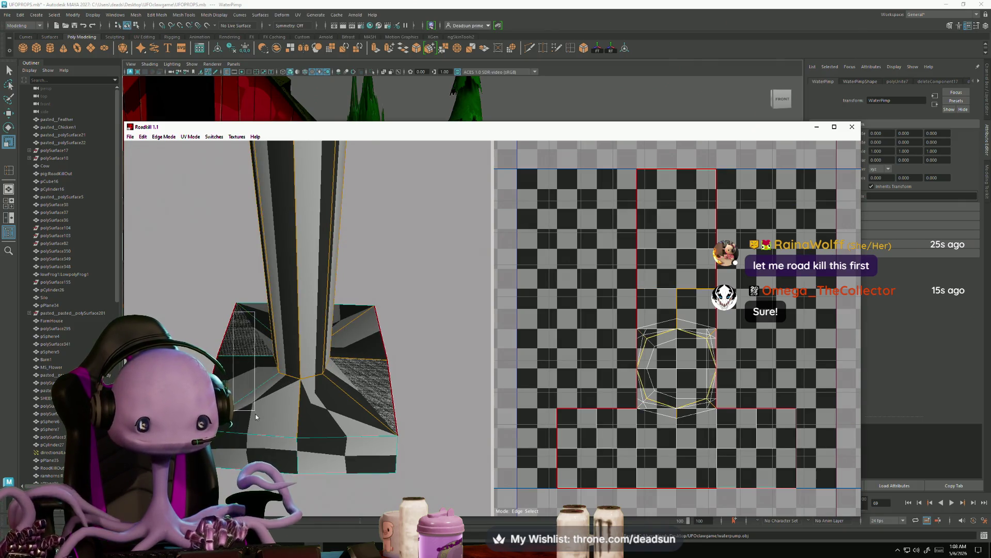
# - Recompute the UV unwrap using the new seam edges
pyautogui.moveTo(362, 411)
pyautogui.keyDown('alt'); pyautogui.mouseDown(button='right')
pyautogui.moveTo(201, 313)
pyautogui.moveTo(315, 289)
pyautogui.moveTo(299, 288)
pyautogui.moveTo(300, 333)
pyautogui.moveTo(327, 372)
pyautogui.mouseUp(button='right'); pyautogui.keyUp('alt')
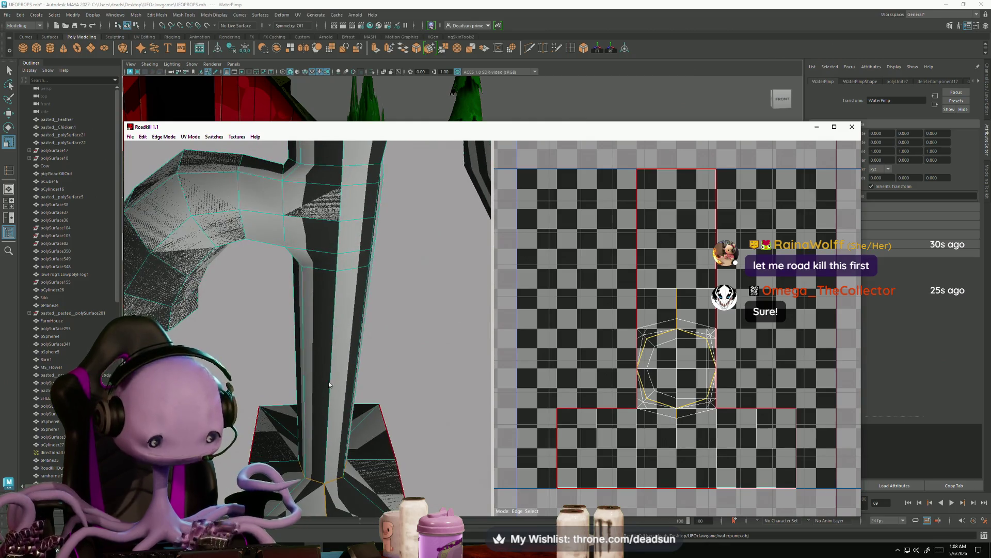
pyautogui.moveTo(345, 513)
pyautogui.keyDown('alt'); pyautogui.mouseDown()
pyautogui.moveTo(341, 444)
pyautogui.moveTo(327, 436)
pyautogui.moveTo(331, 450)
pyautogui.moveTo(319, 416)
pyautogui.moveTo(375, 430)
pyautogui.mouseUp(); pyautogui.keyUp('alt')
pyautogui.click(331, 451)
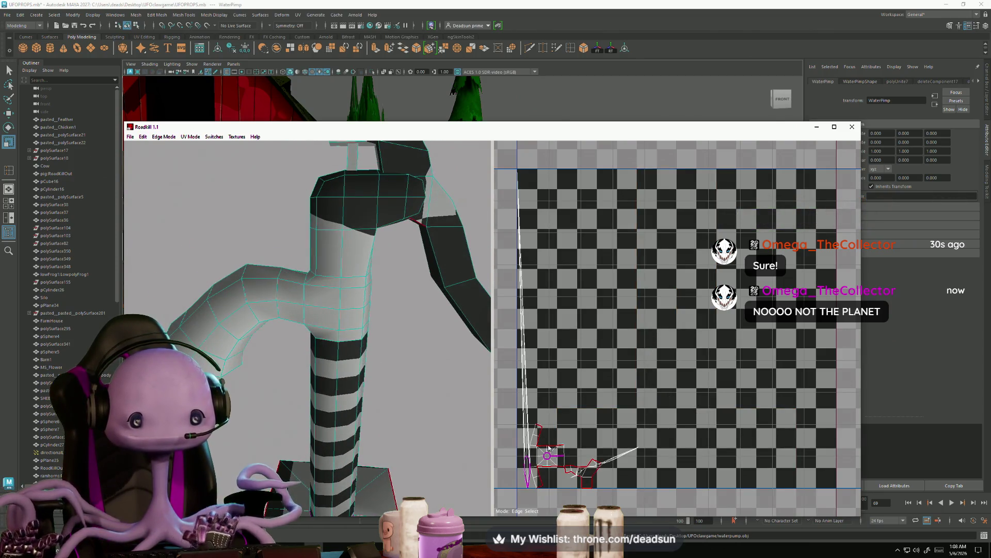